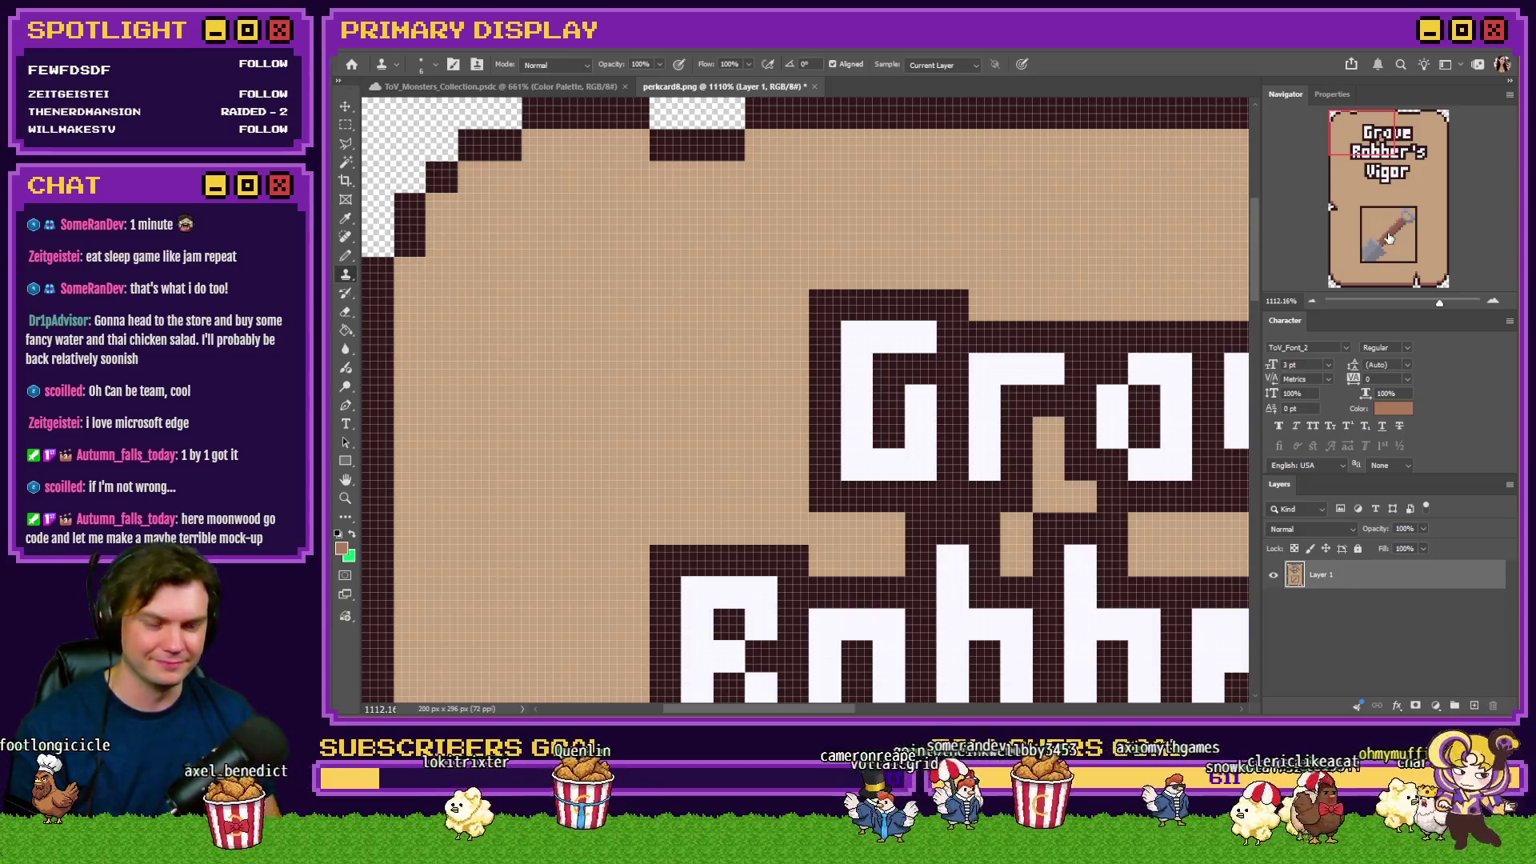
Scale the Grave Robber's Vigor perk card down to 25 percent, 50 × 74 px
key("ctrl+alt+i")
type("25")
key("Return")
Zoom in on the shovel and switch to the Pencil tool for single-pixel drawing
key("s")
scroll(439, 535, "up", 5)
scroll(525, 539, "up", 2)
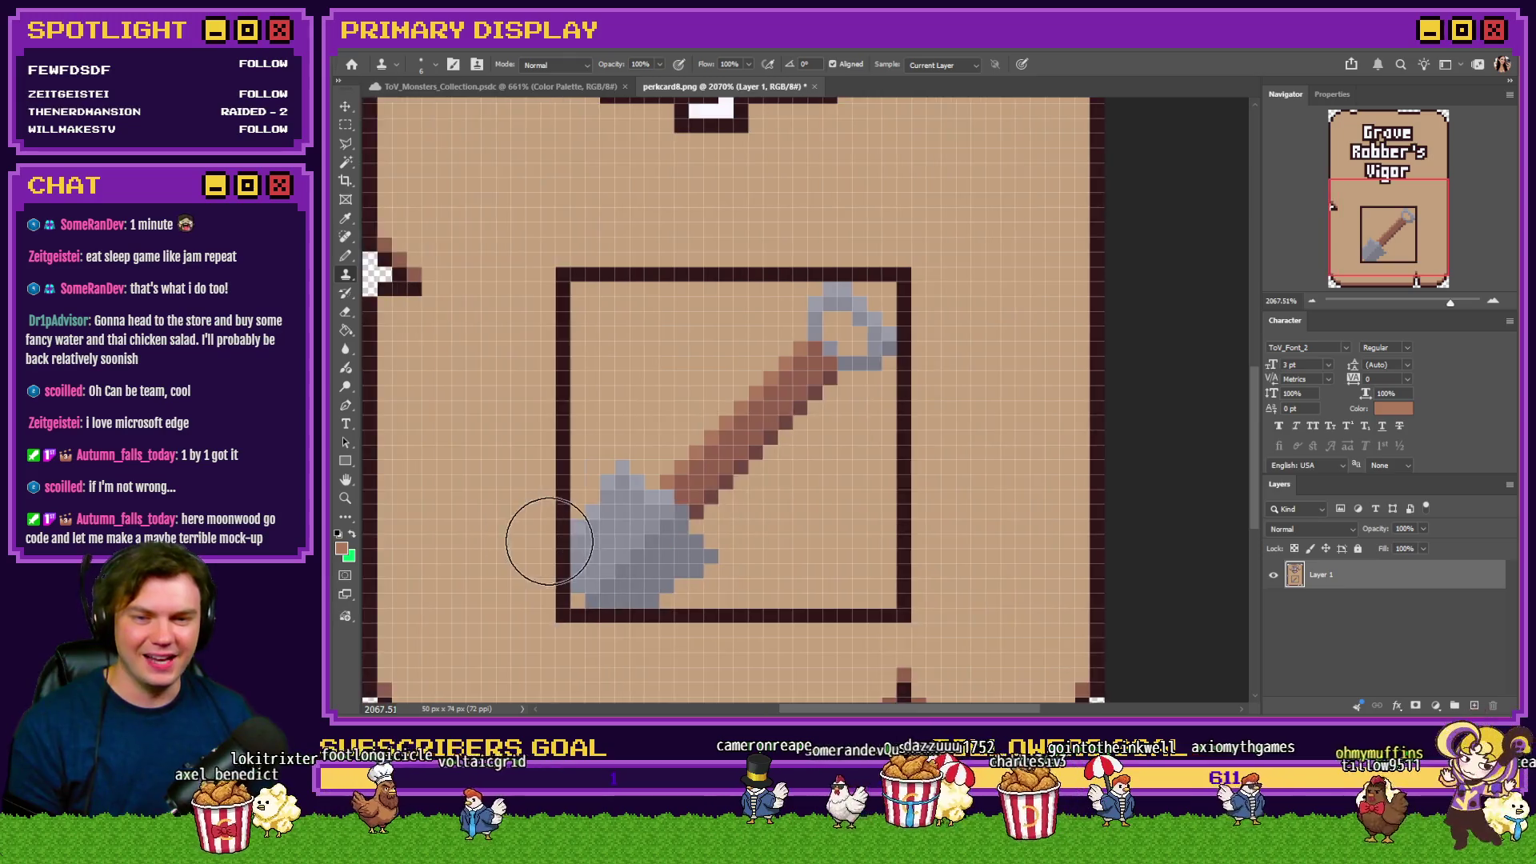
left_click(347, 255)
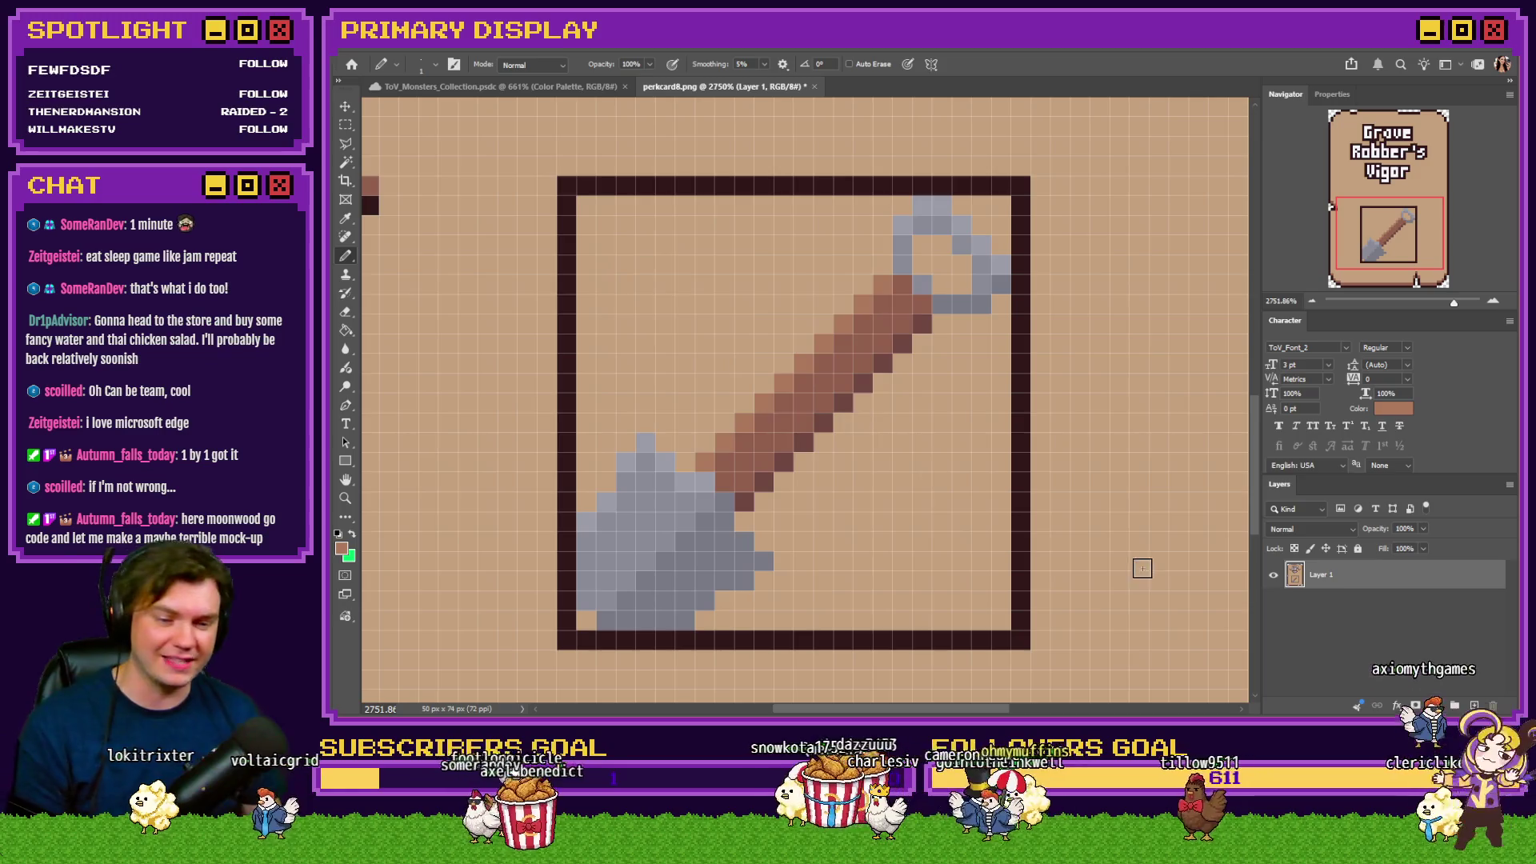
key("alt+Tab")
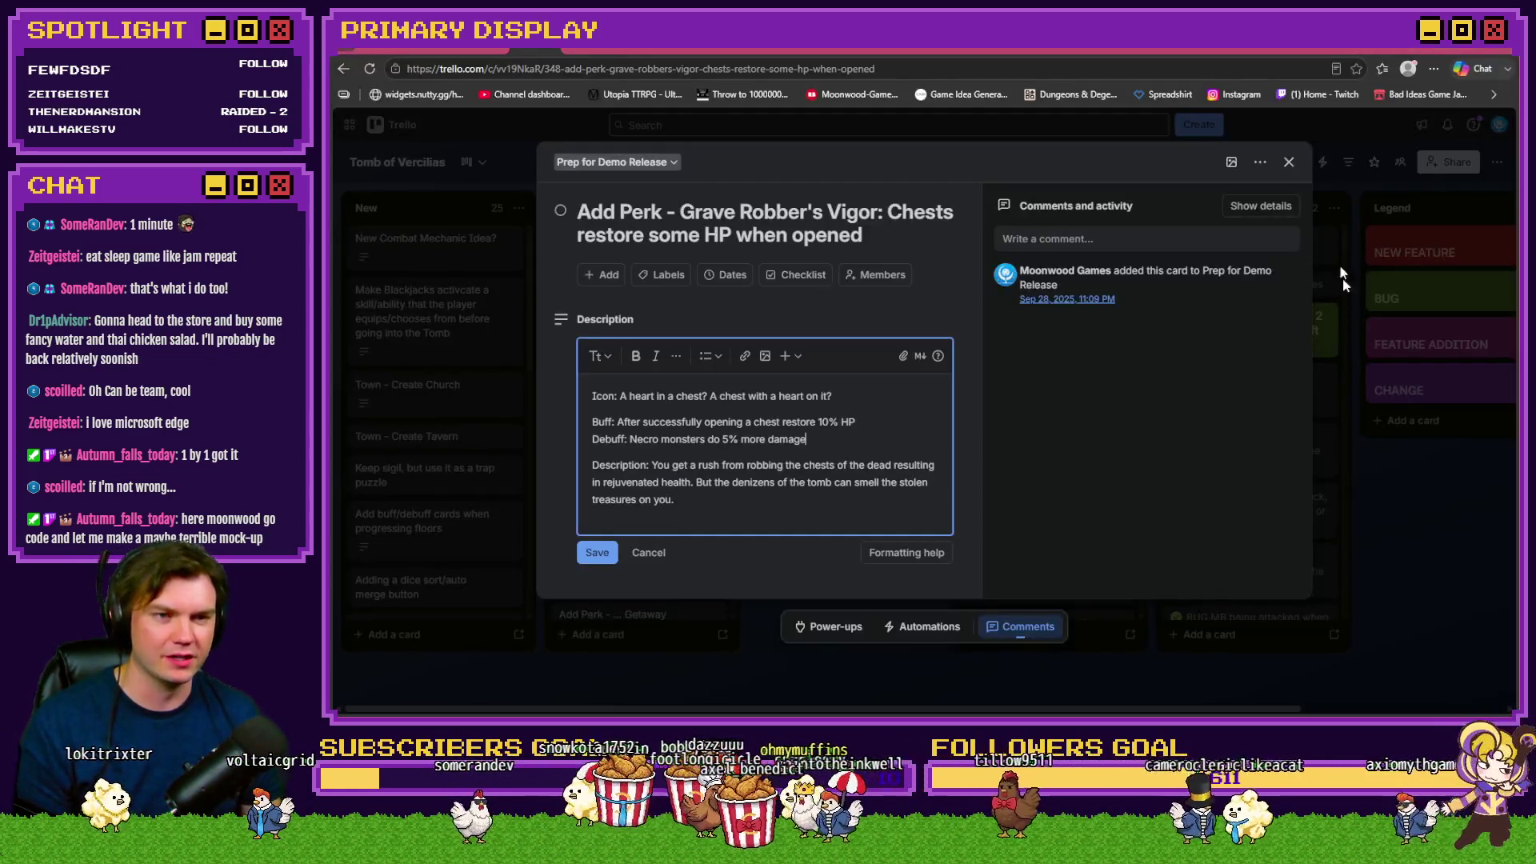
Go from the Grave Robber's Vigor Trello card to the itch.io Game-like Jam tab
left_click(1324, 51)
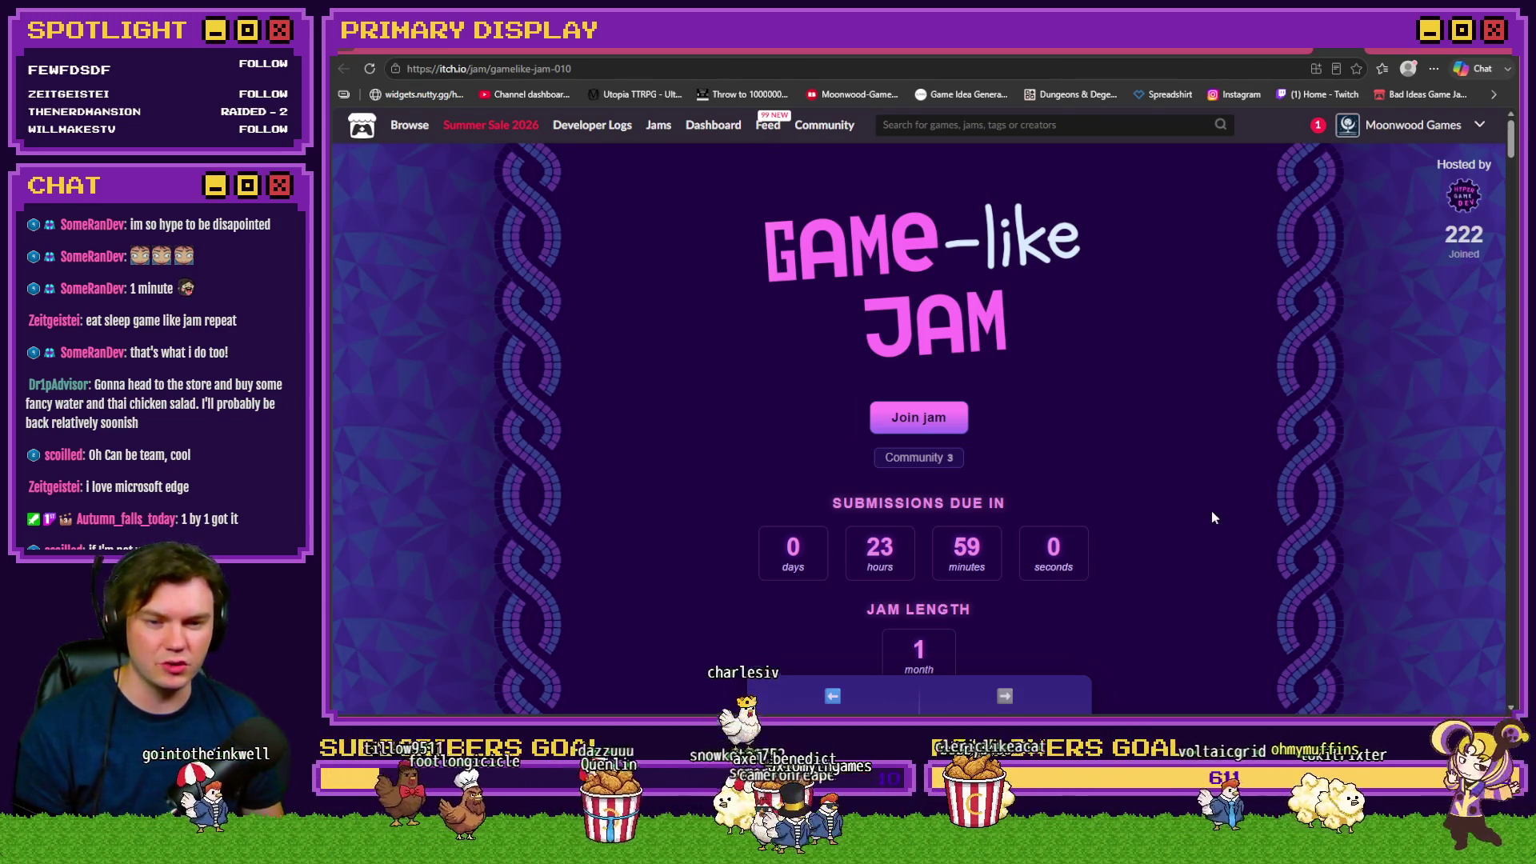
scroll(1211, 518, "down", 1)
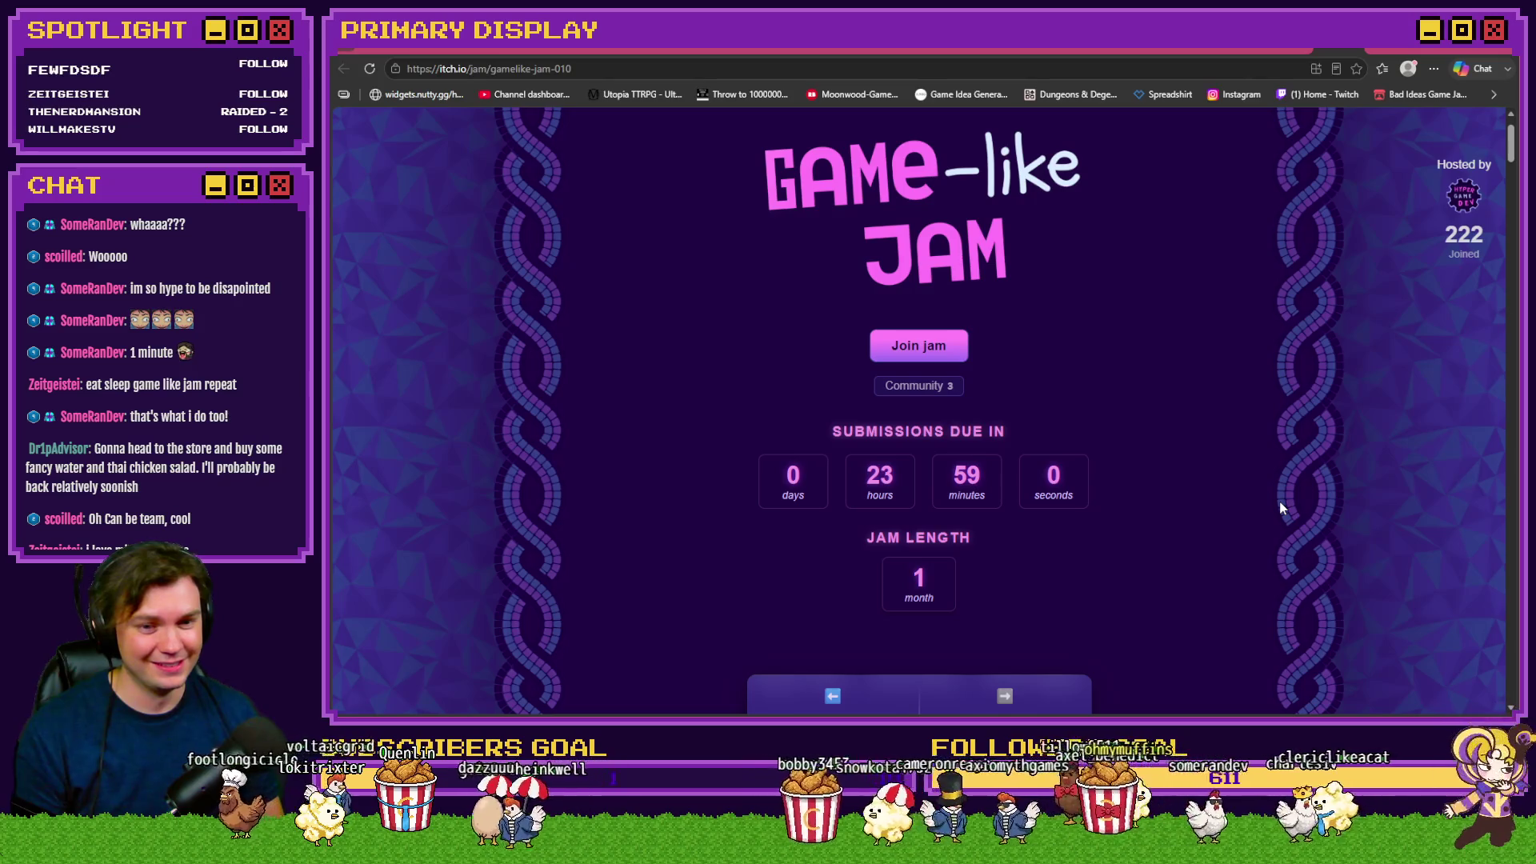
scroll(1279, 505, "down", 2)
scroll(1277, 506, "up", 2)
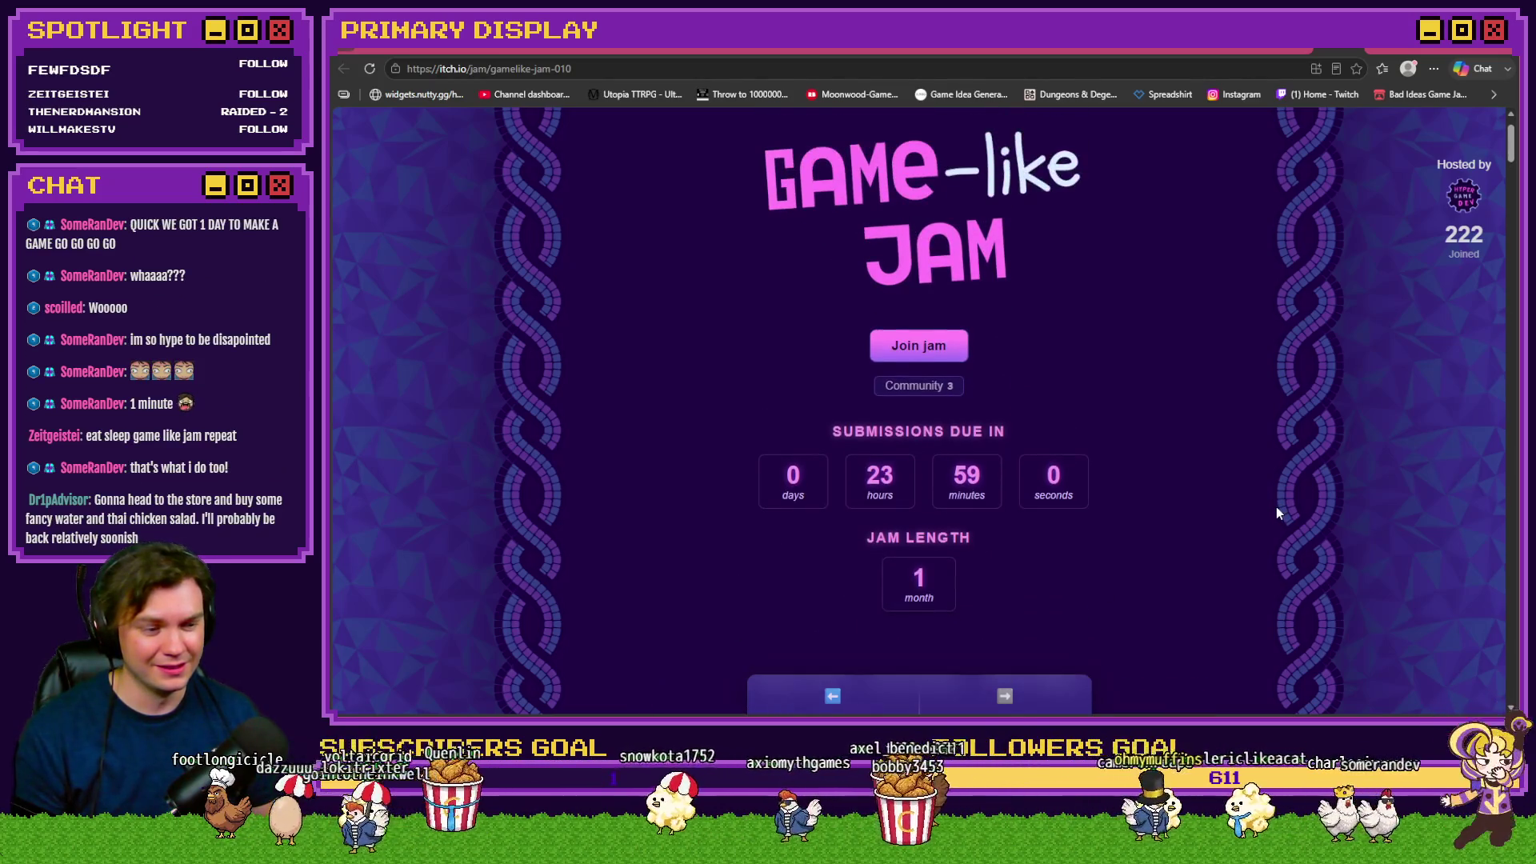
scroll(1277, 507, "down", 3)
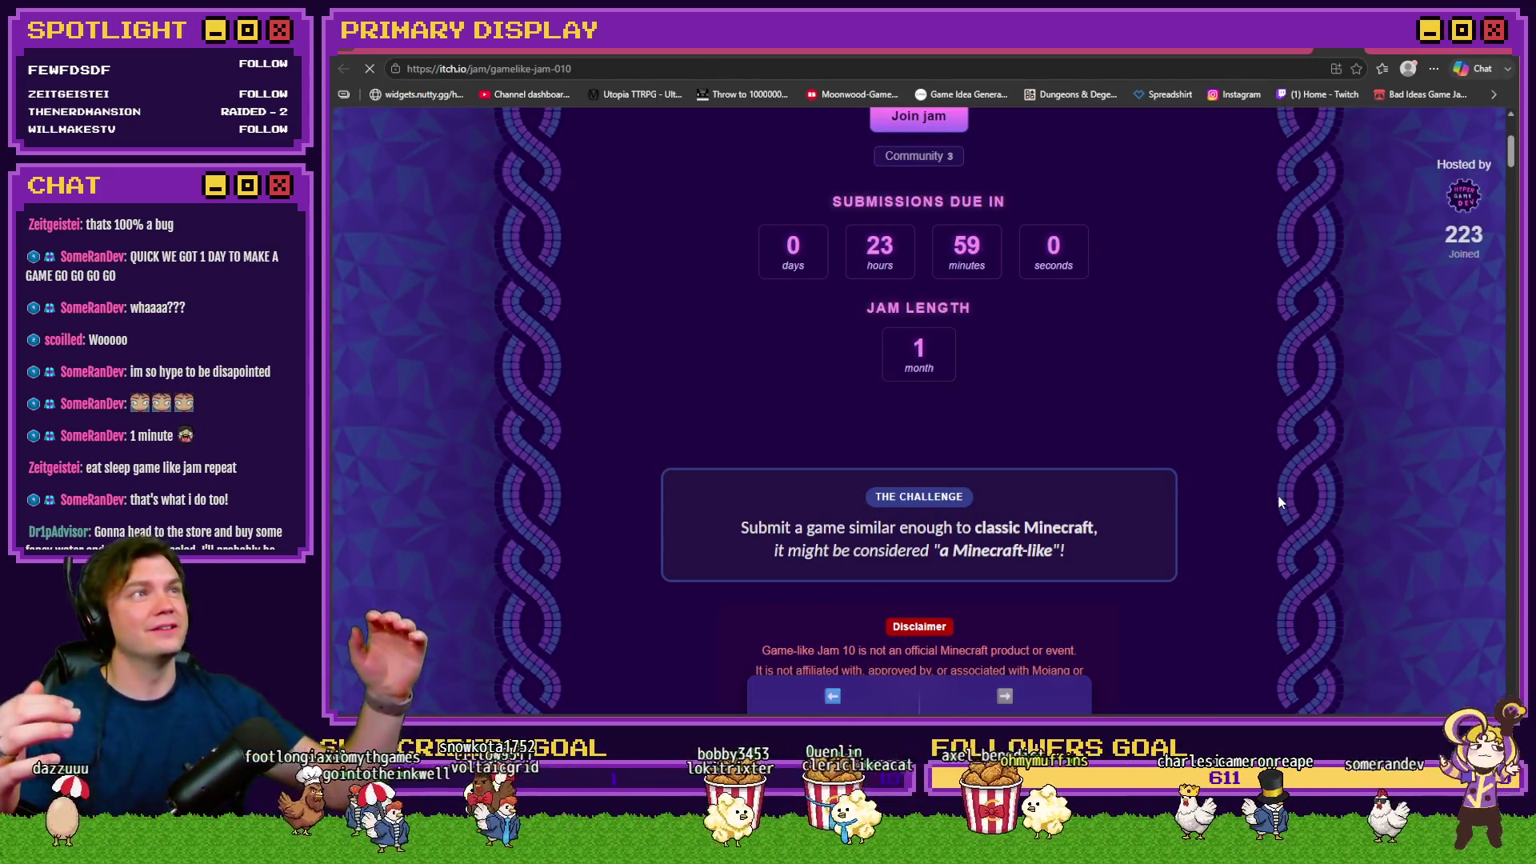
Scroll past The Challenge and Disclaimer to the Play the Theme Game embed
scroll(1278, 503, "up", 3)
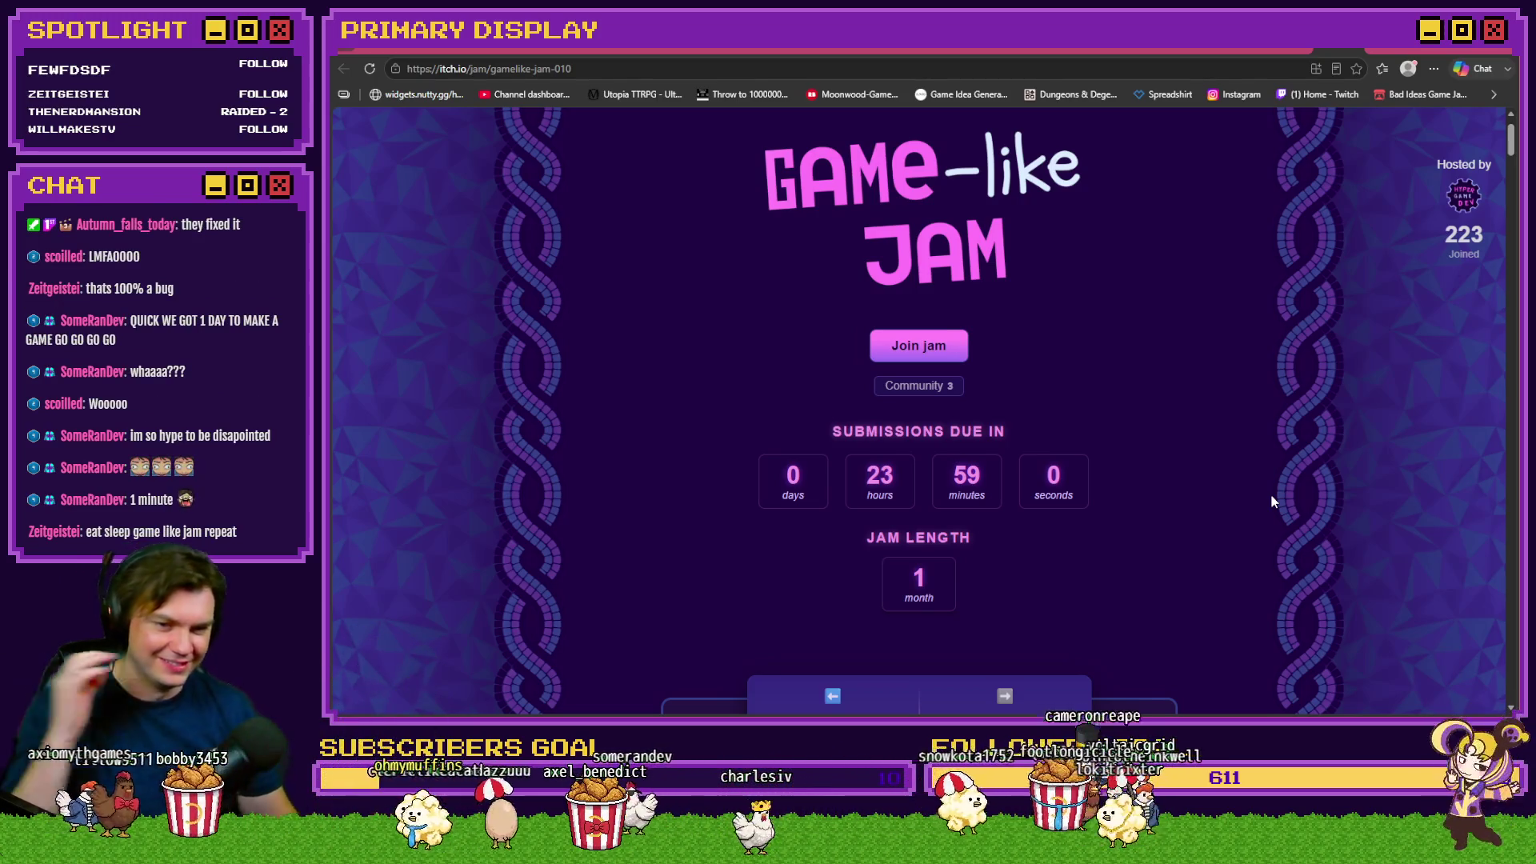
scroll(1271, 424, "down", 5)
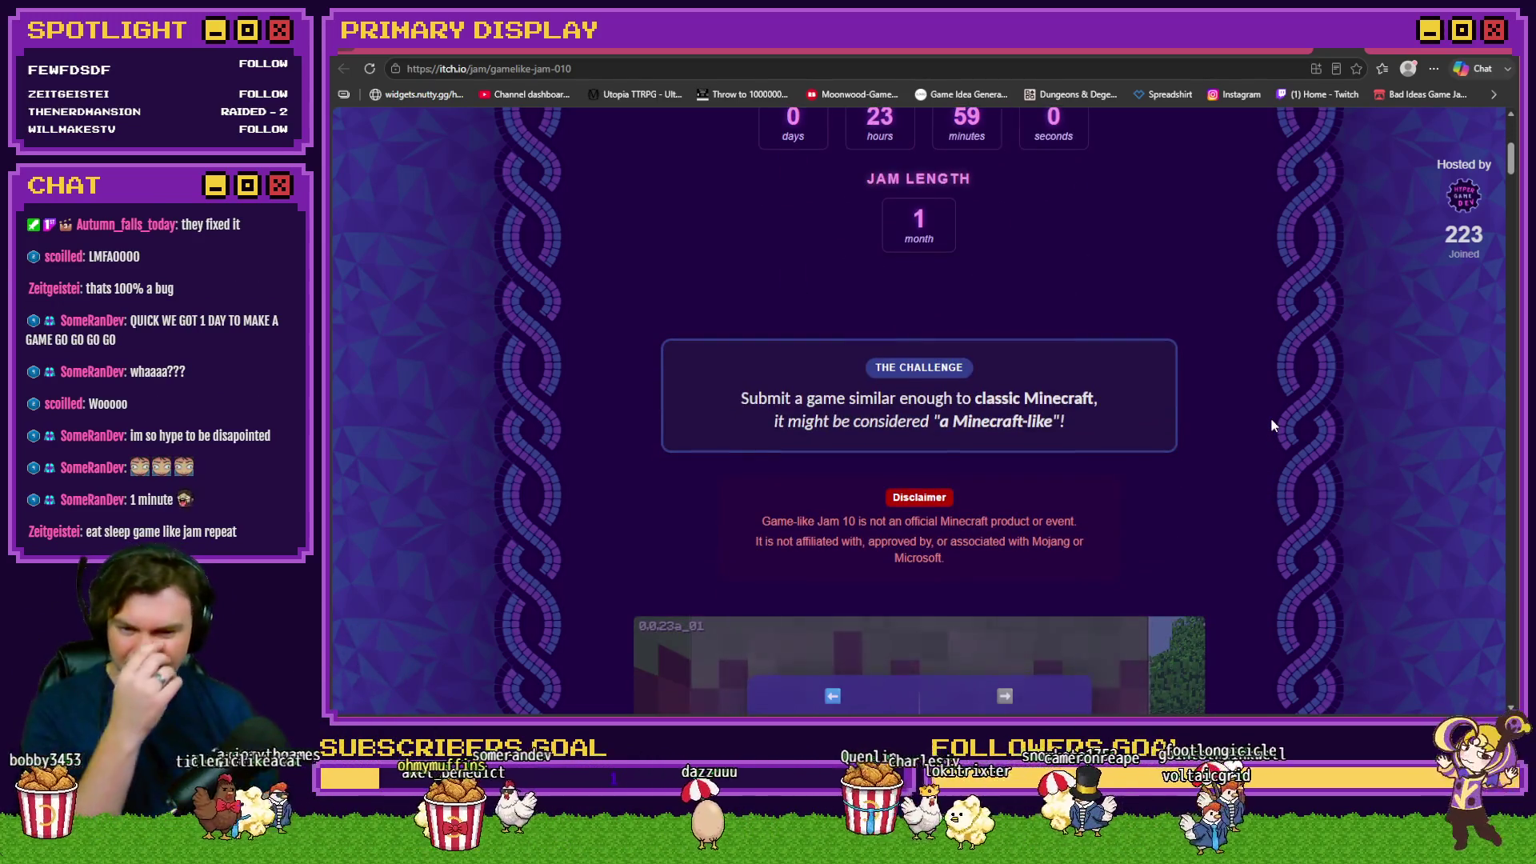
scroll(1274, 416, "up", 2)
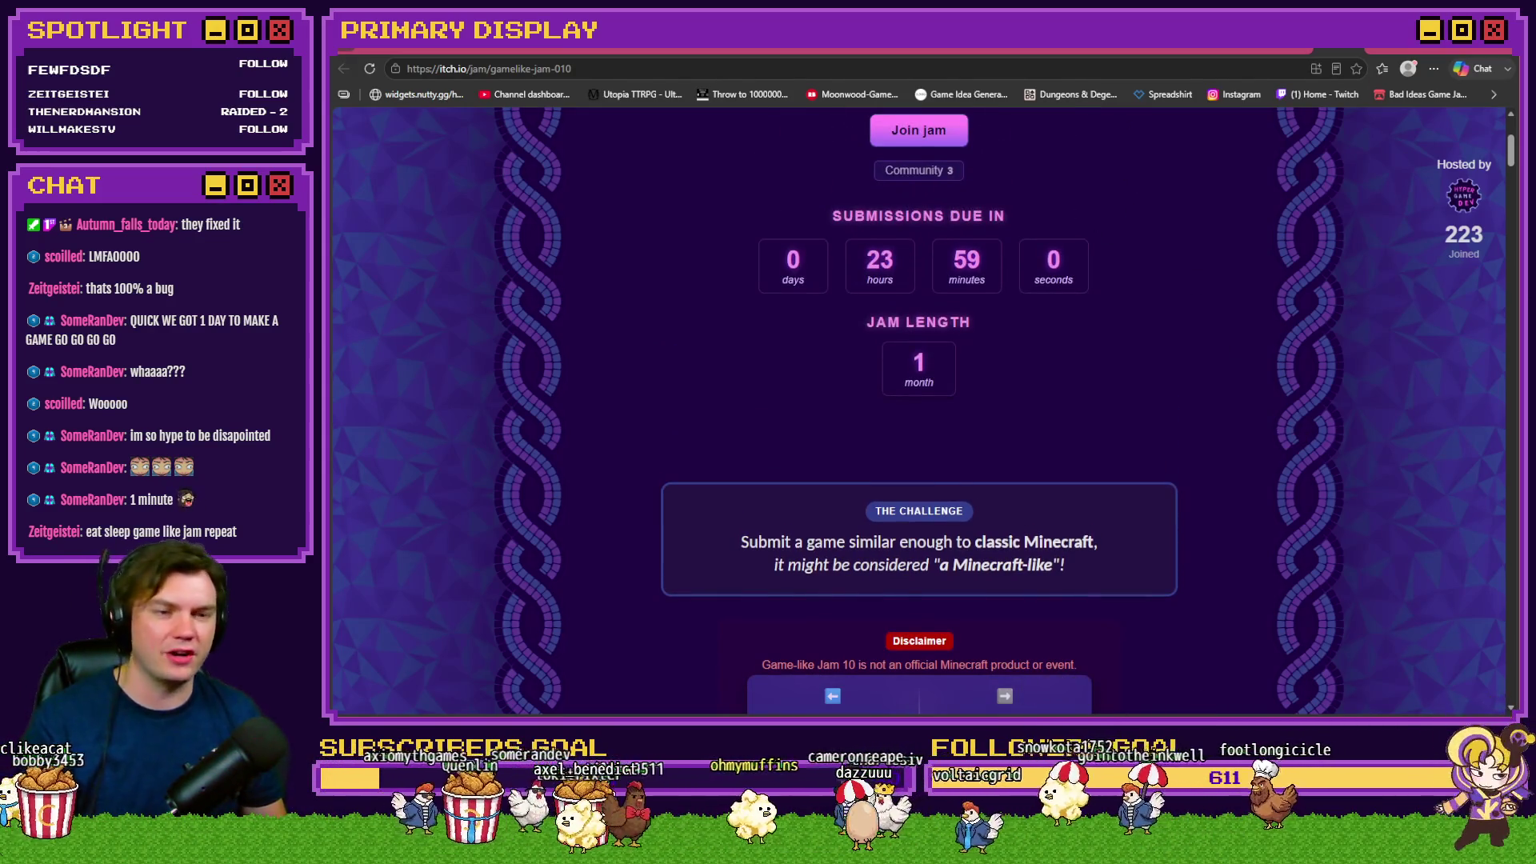
scroll(1318, 433, "down", 7)
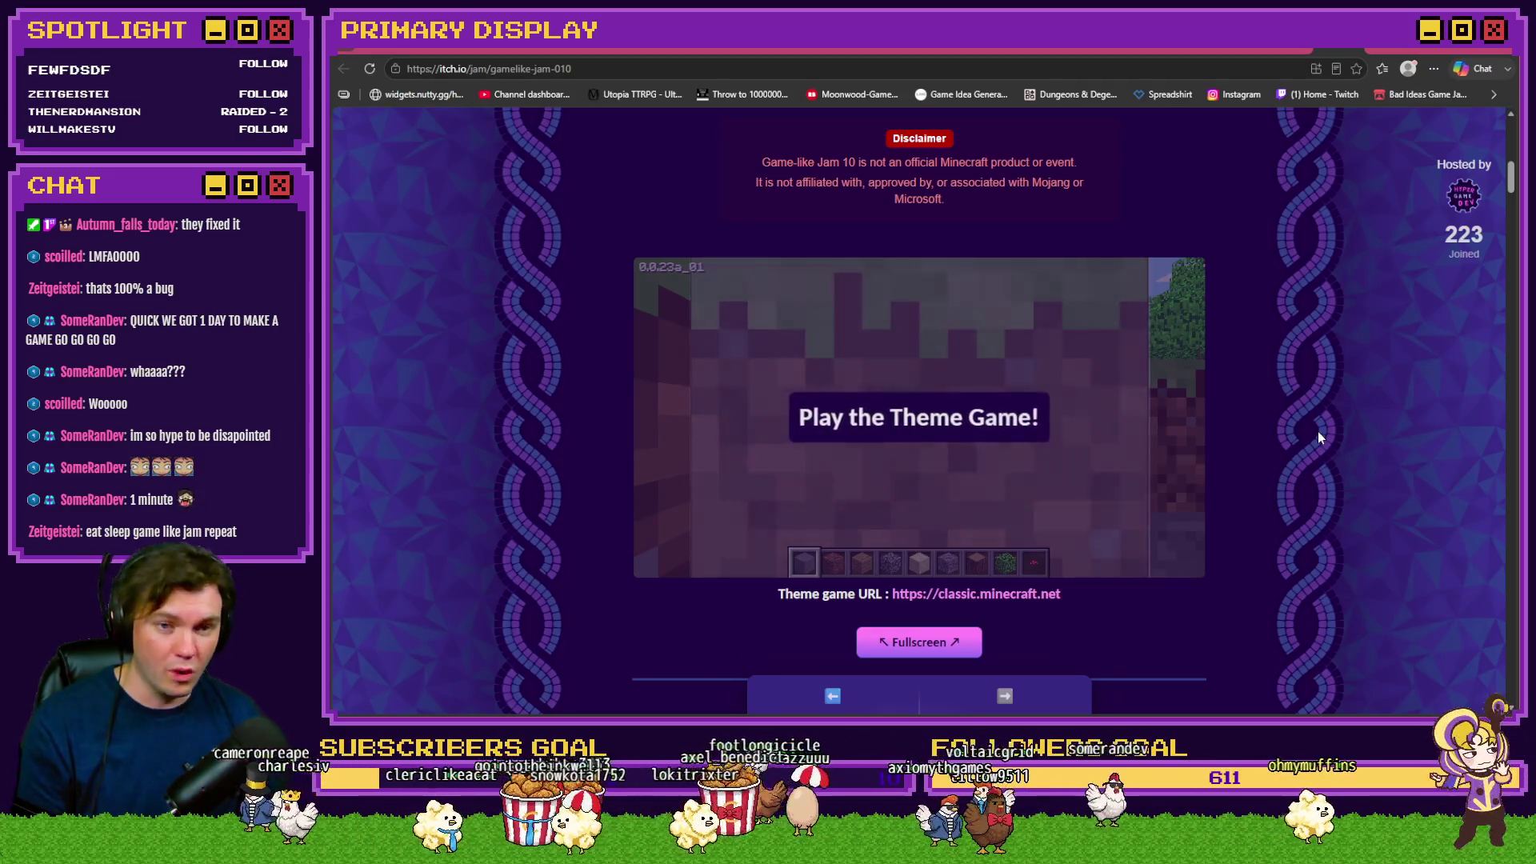
scroll(1318, 433, "up", 3)
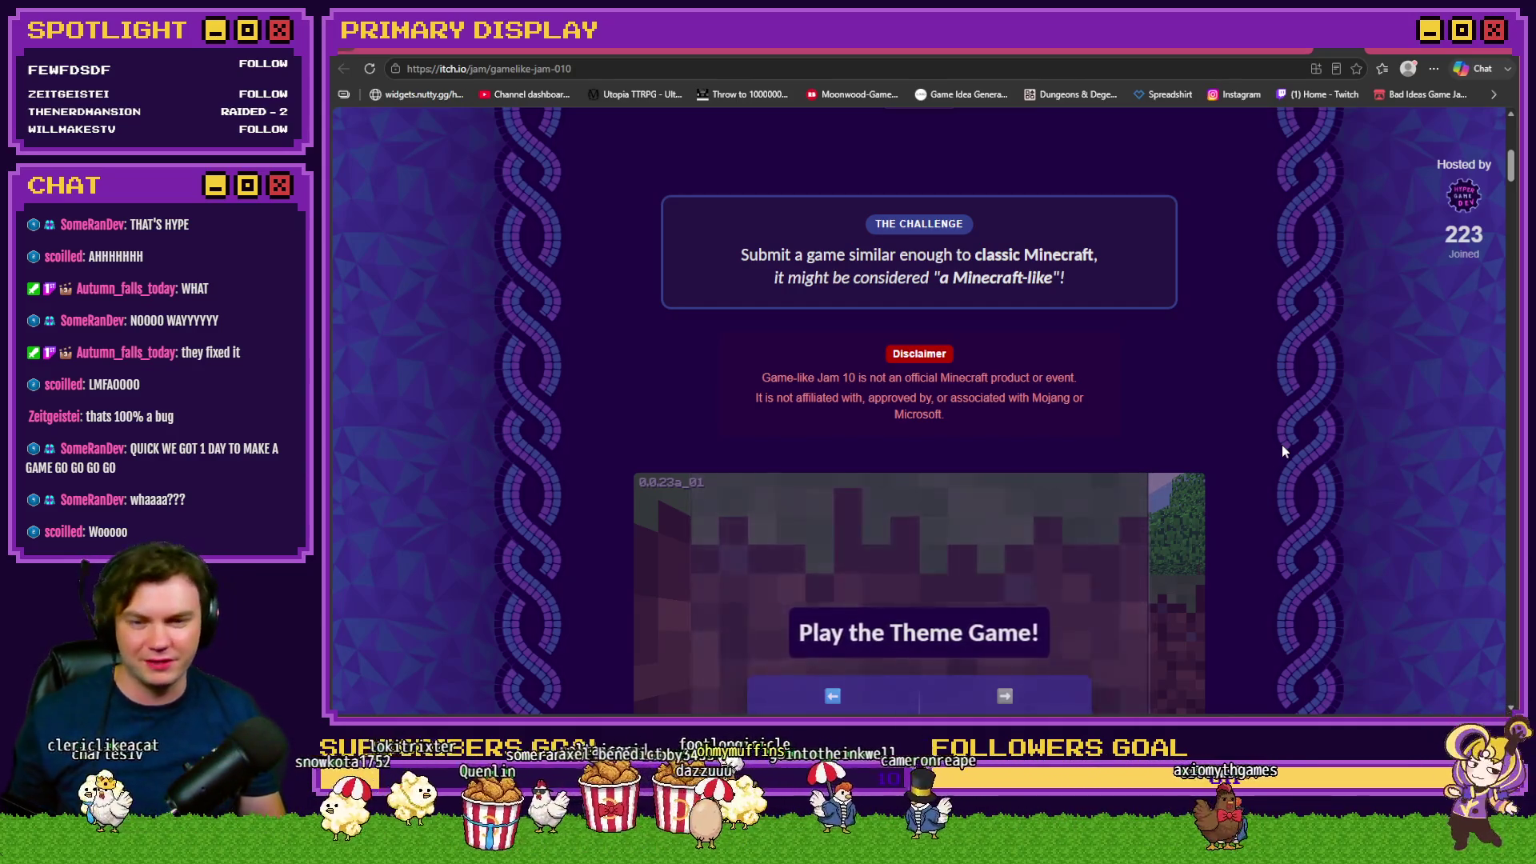
scroll(1288, 439, "down", 3)
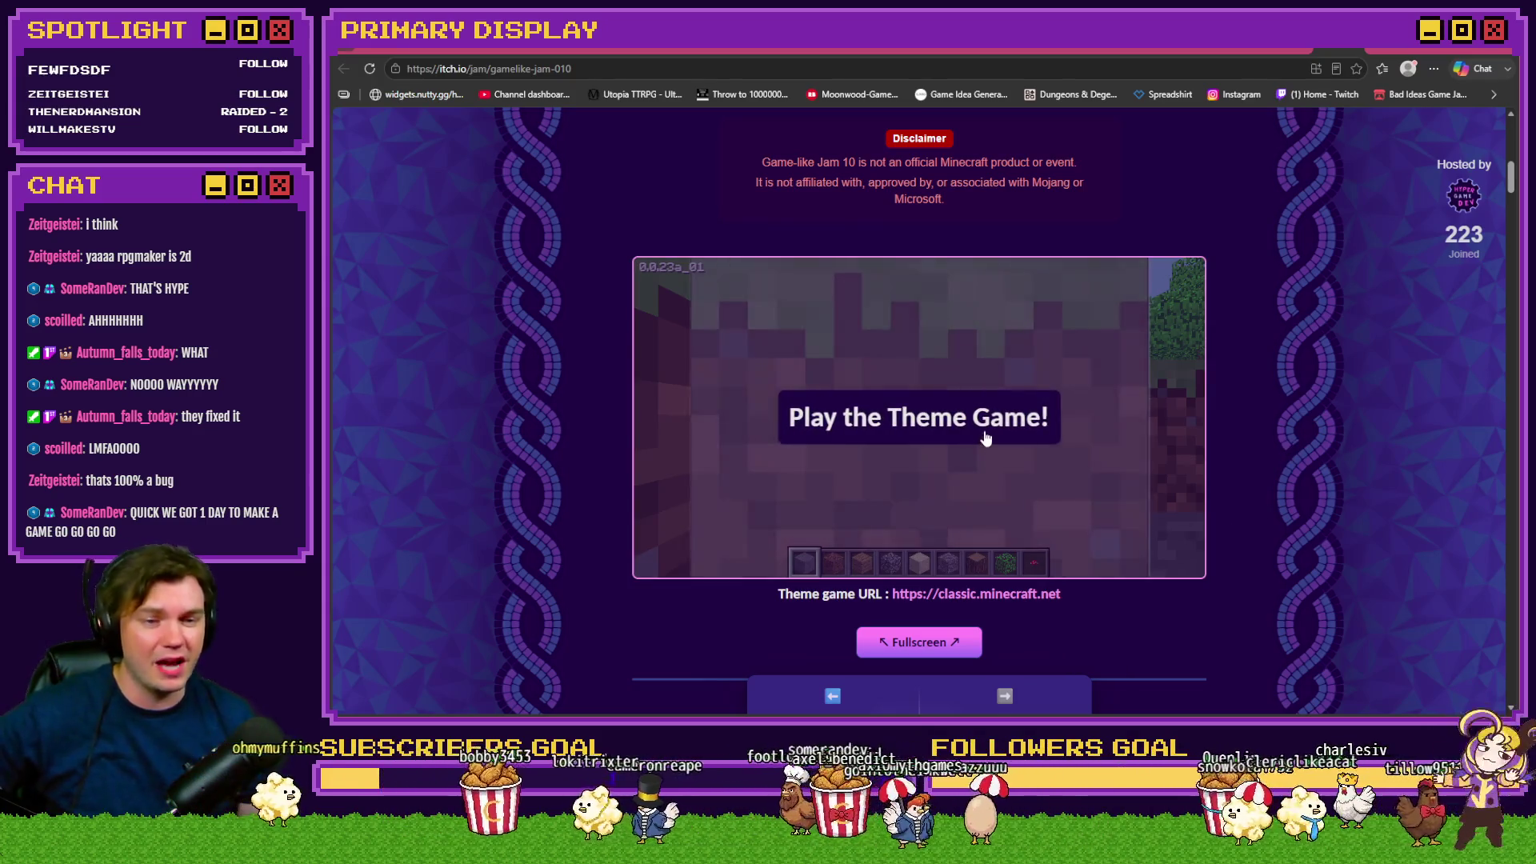
Start the embedded Minecraft Classic game and dig a trench through grass and dirt
left_click(986, 437)
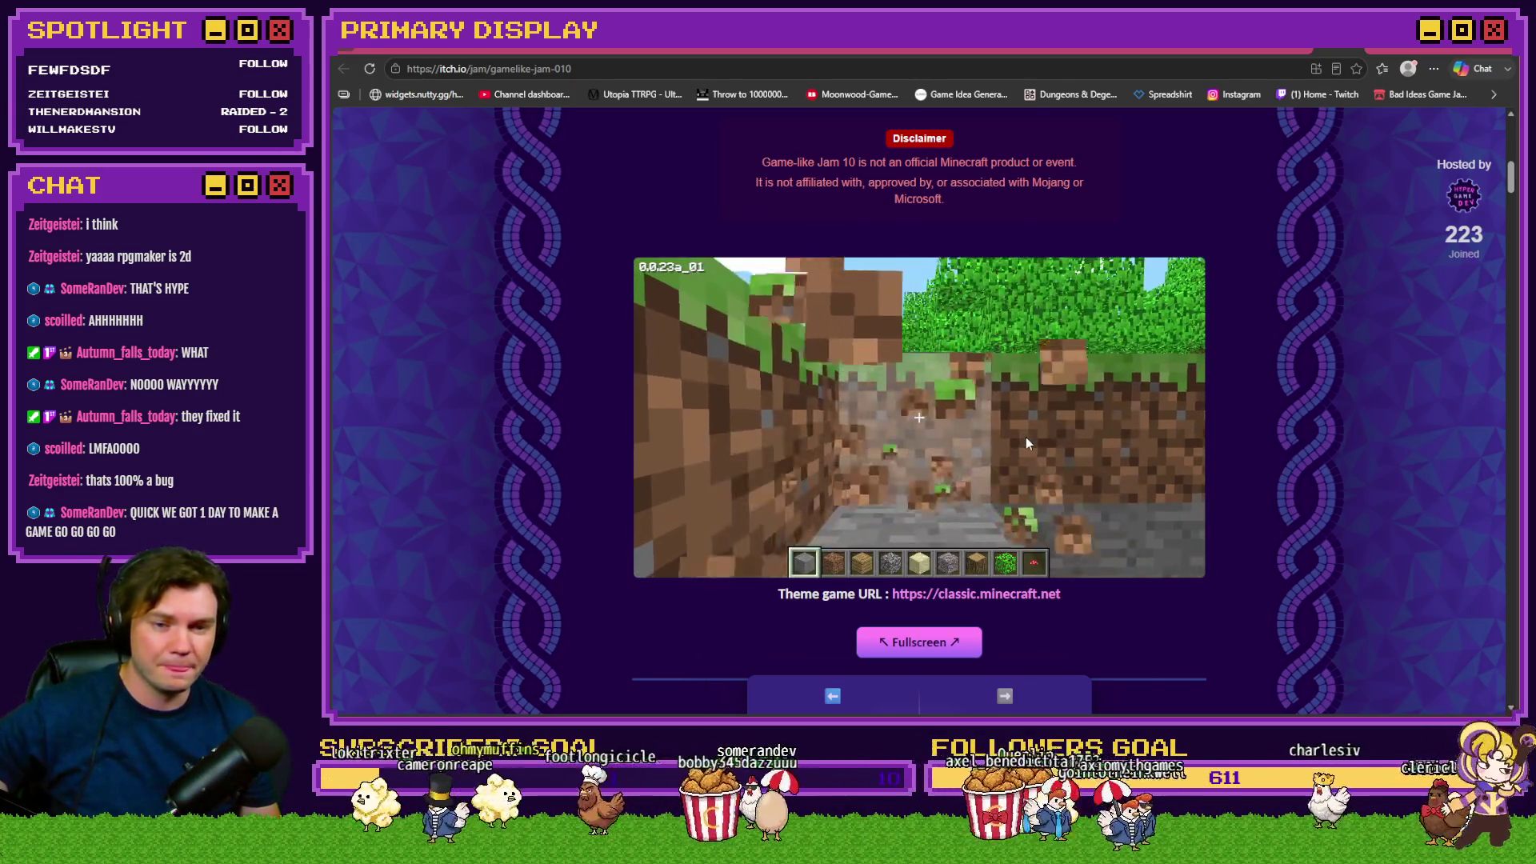
left_click(1027, 442)
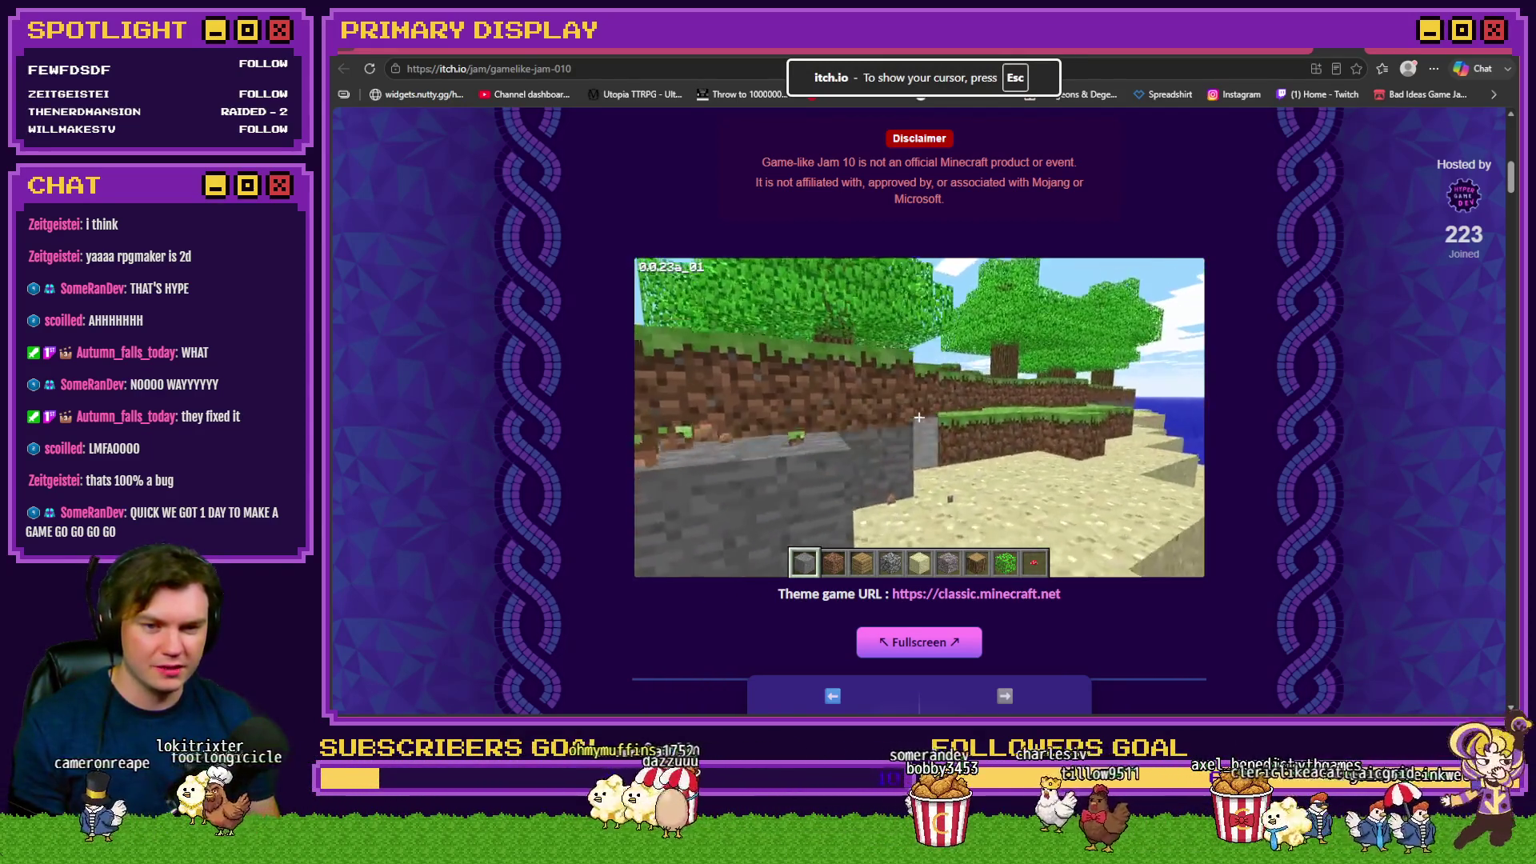
key("w")
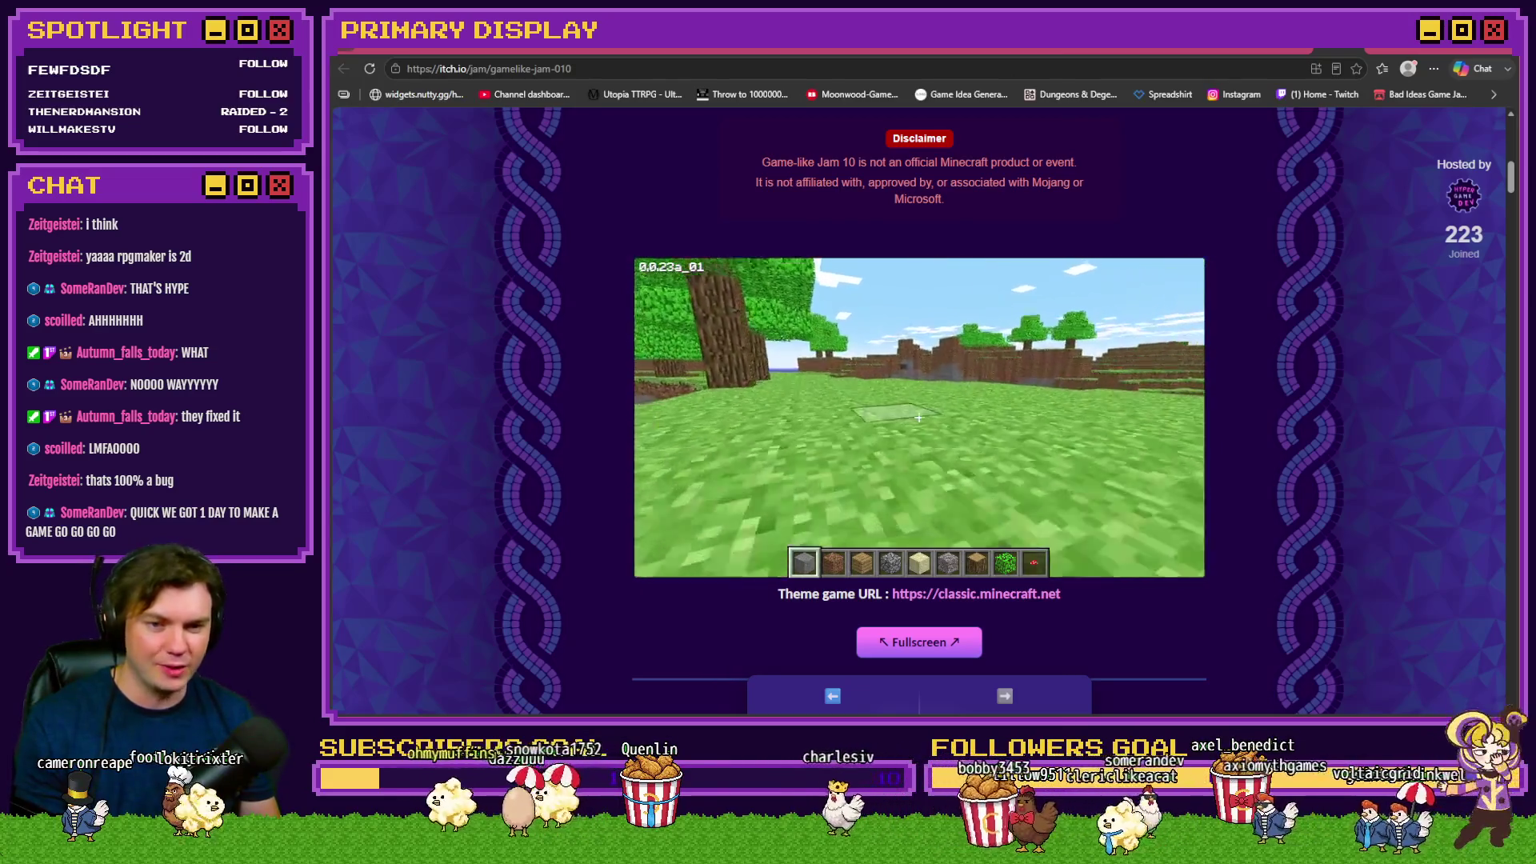
left_click(919, 417)
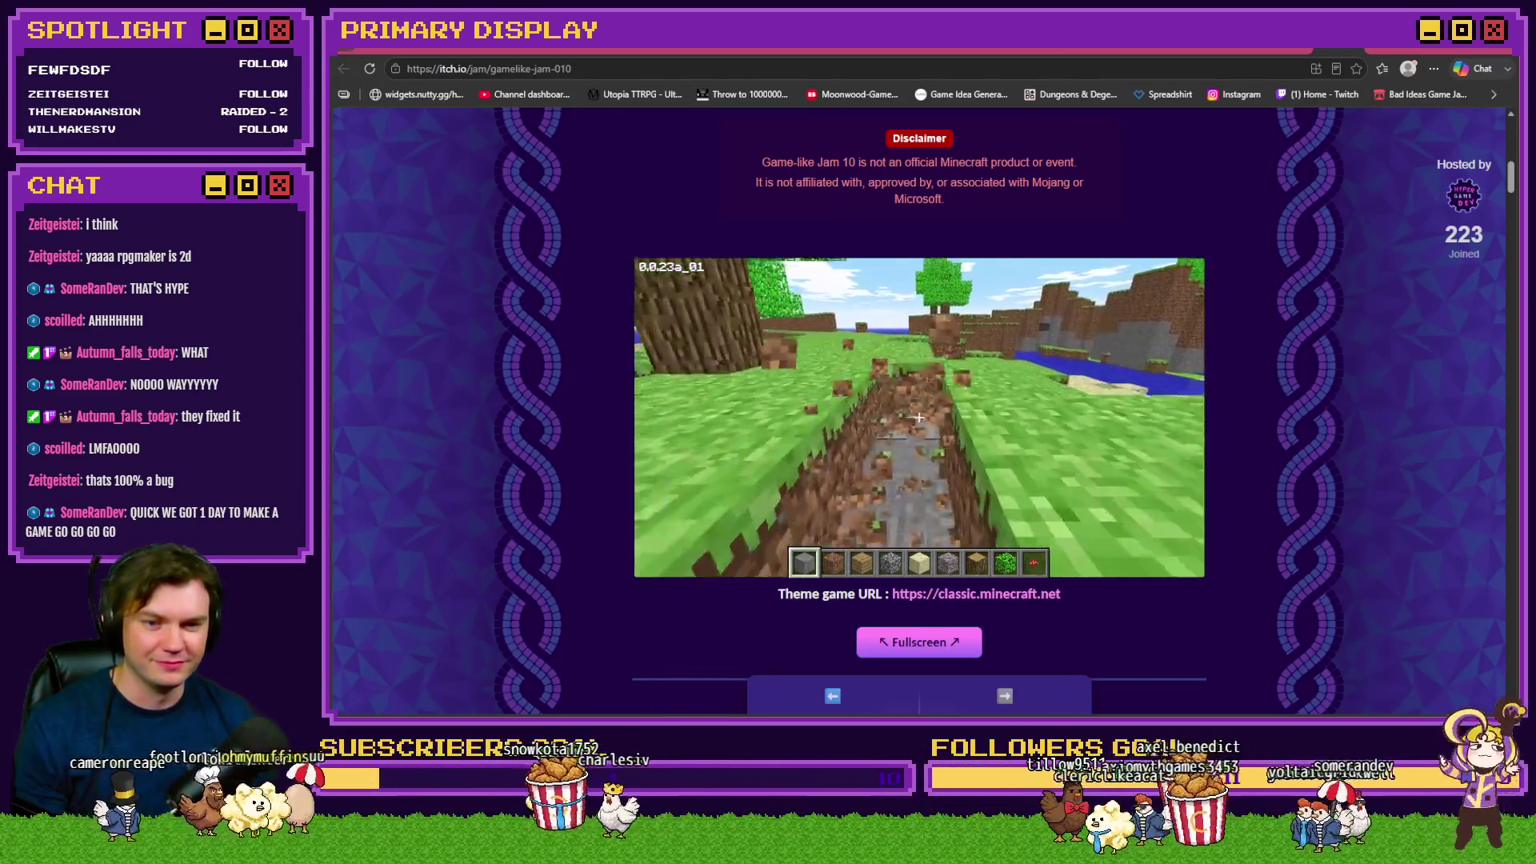
left_click(918, 416)
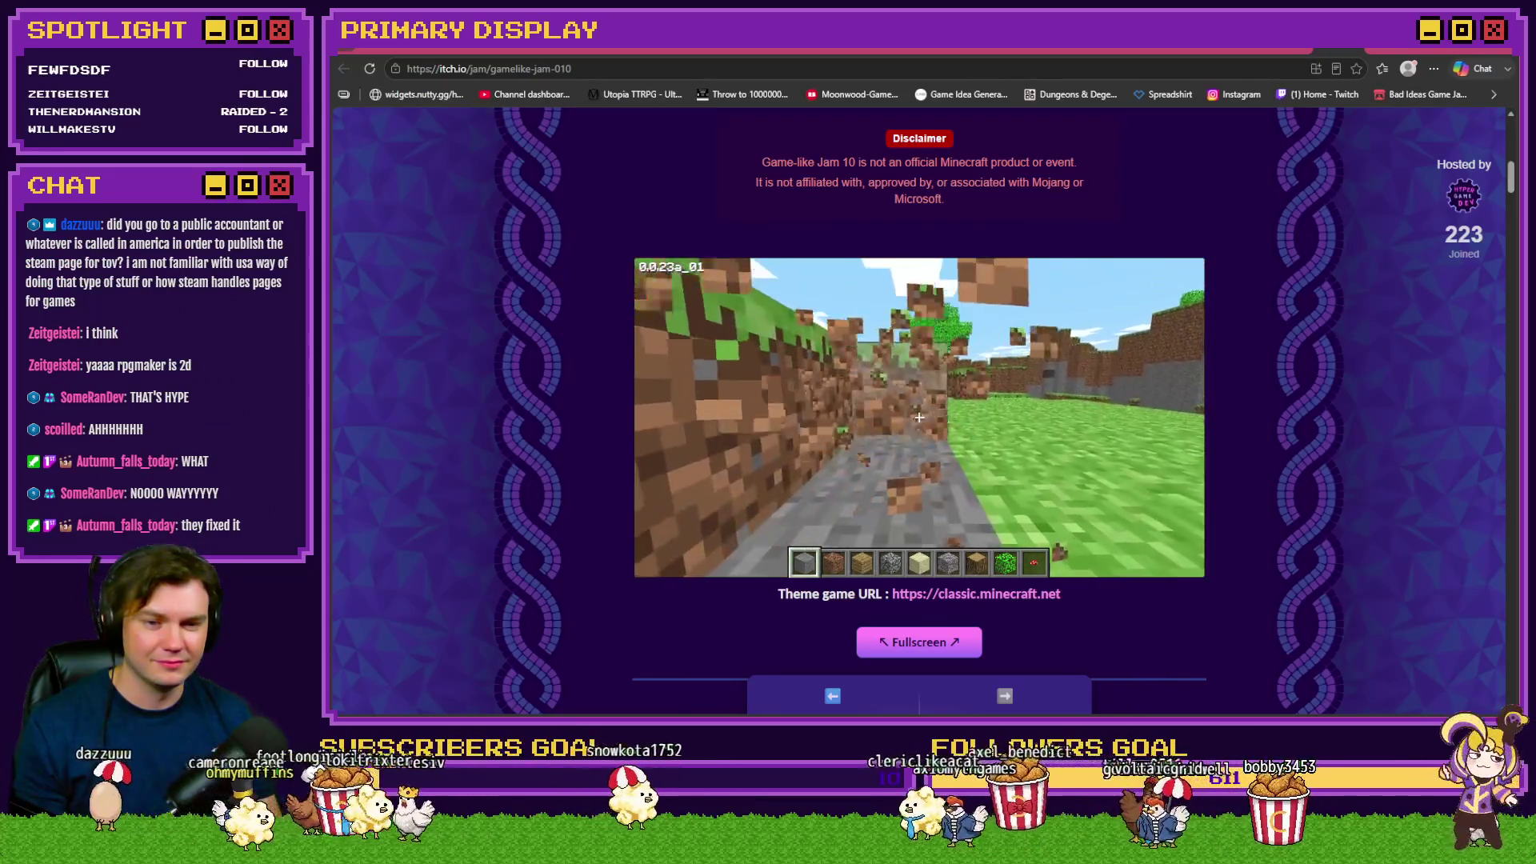
left_click(918, 417)
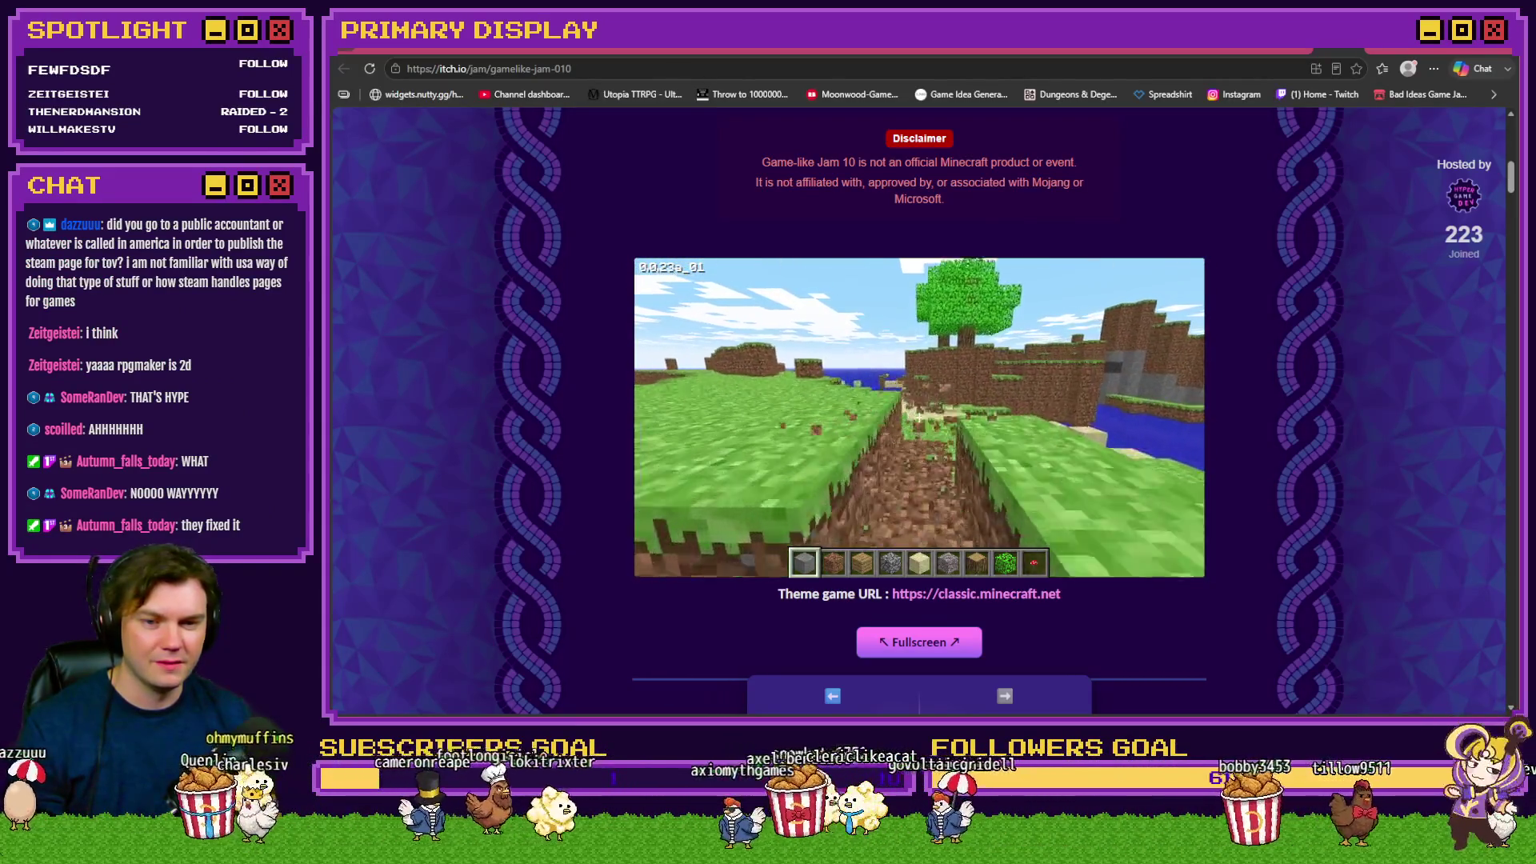
Clear a leaves block and plant a red flower on the dirt
key("2")
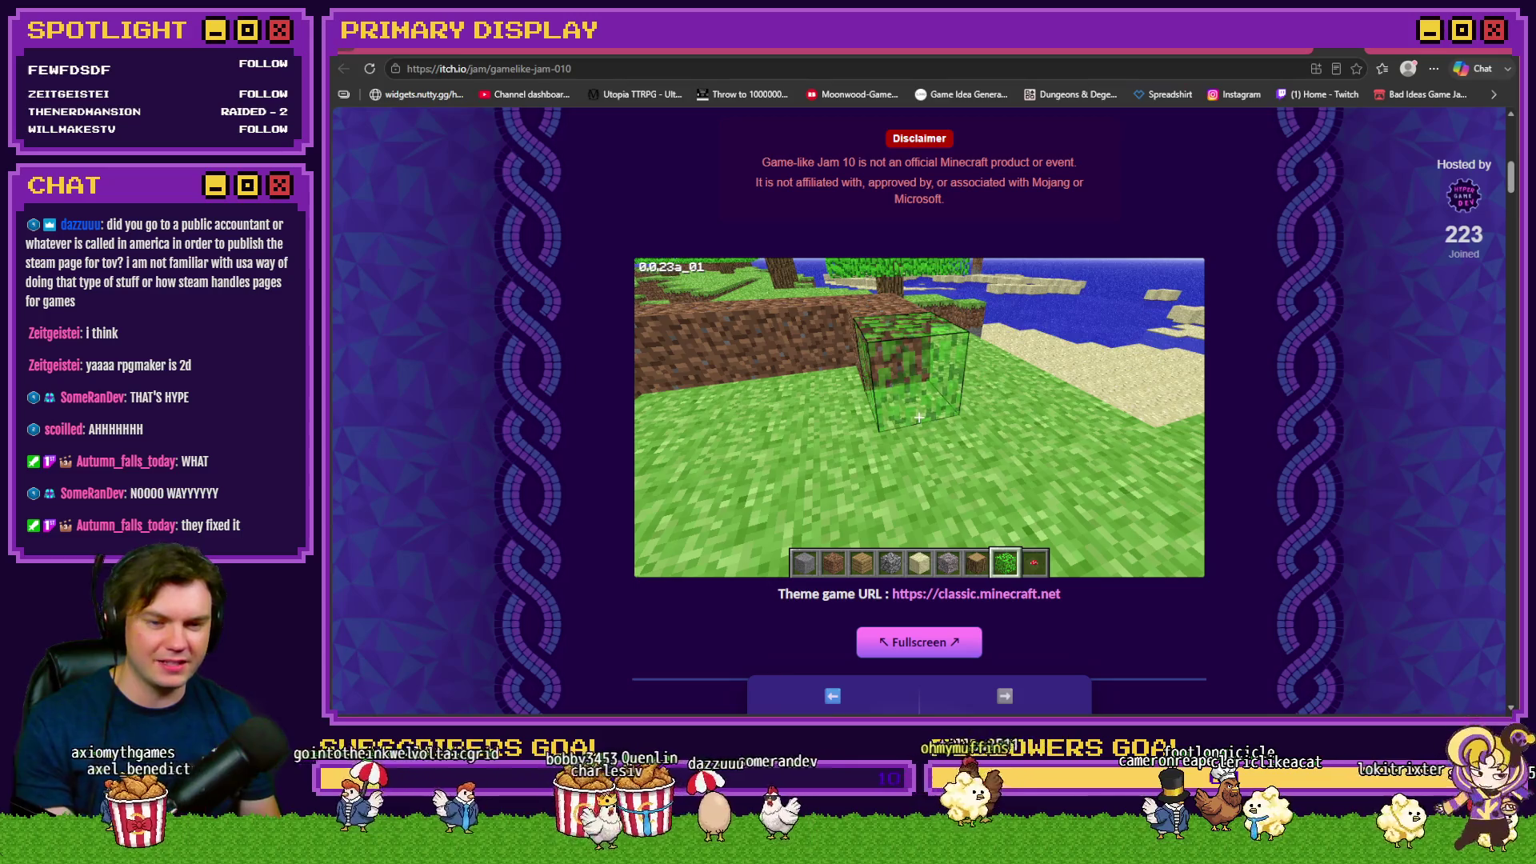
key("9")
left_click(919, 417)
right_click(919, 416)
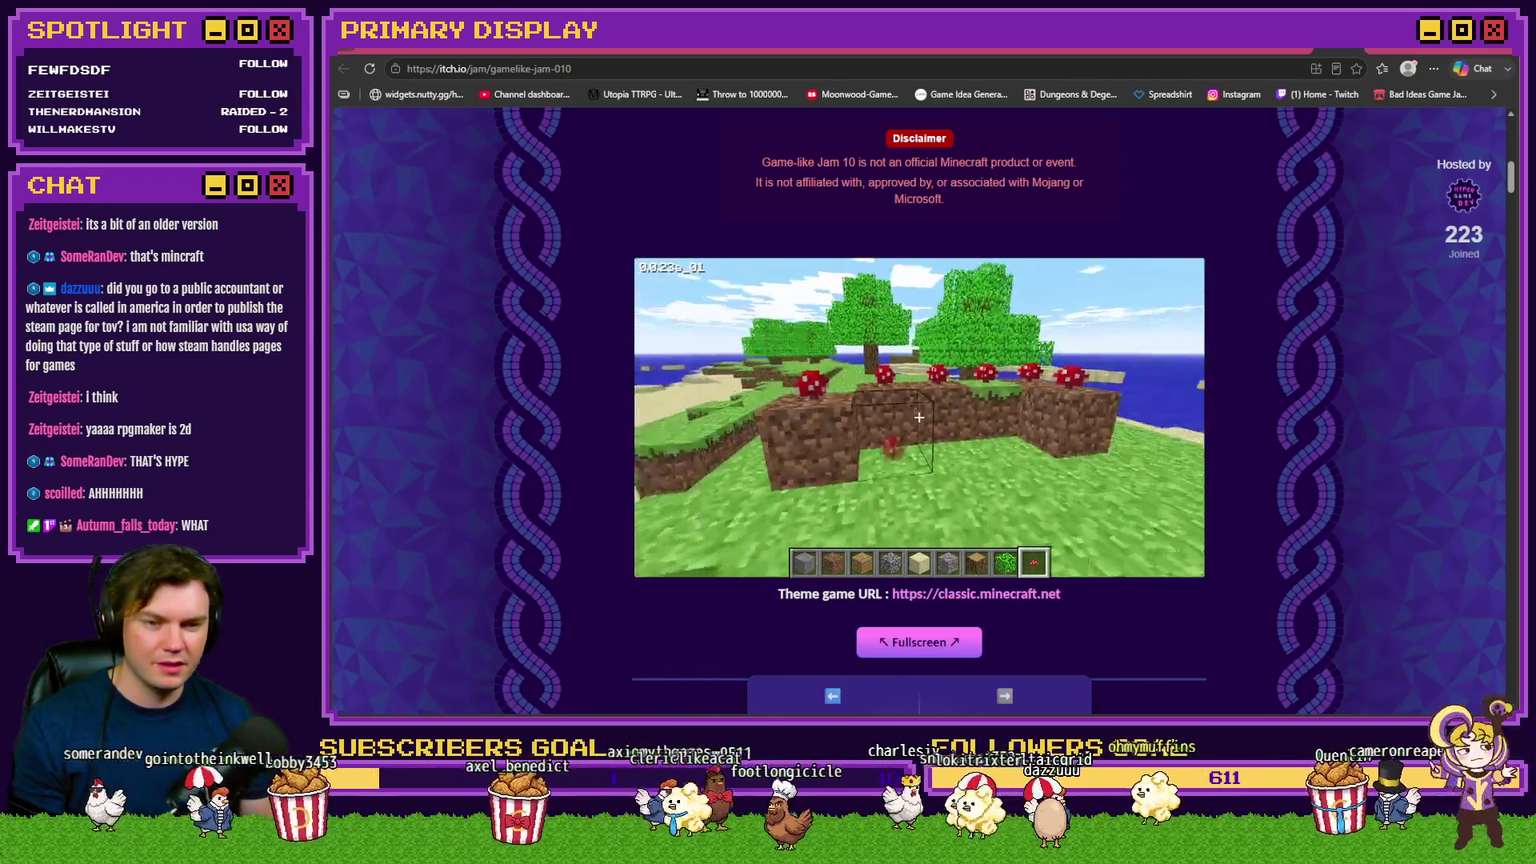
Switch to cobblestone and place a cobblestone block ahead
key("1")
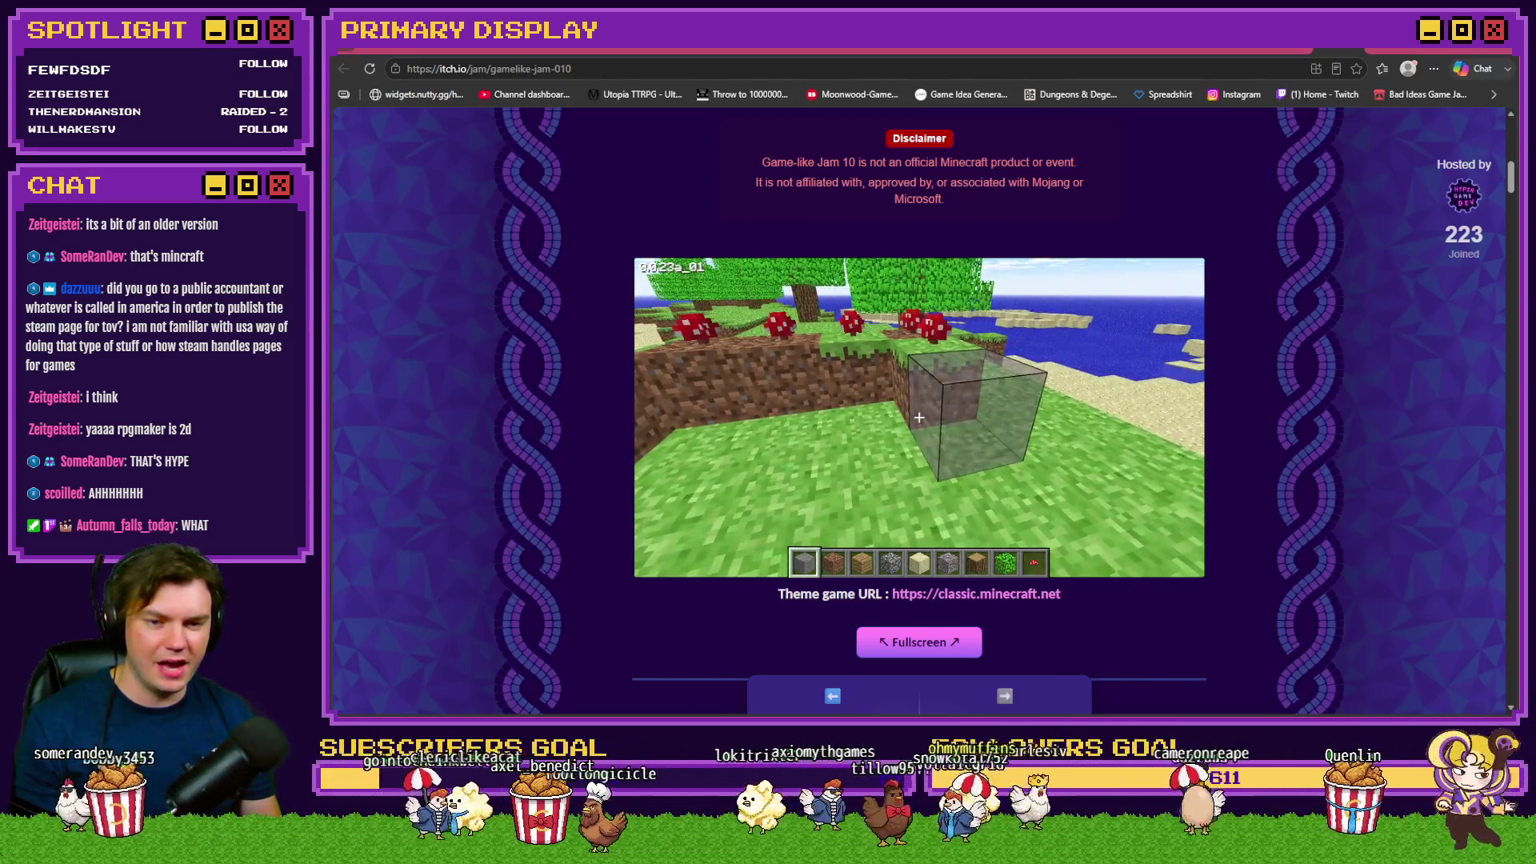
scroll(920, 415, "down", 1)
scroll(920, 336, "up", 2)
key("4")
right_click(920, 489)
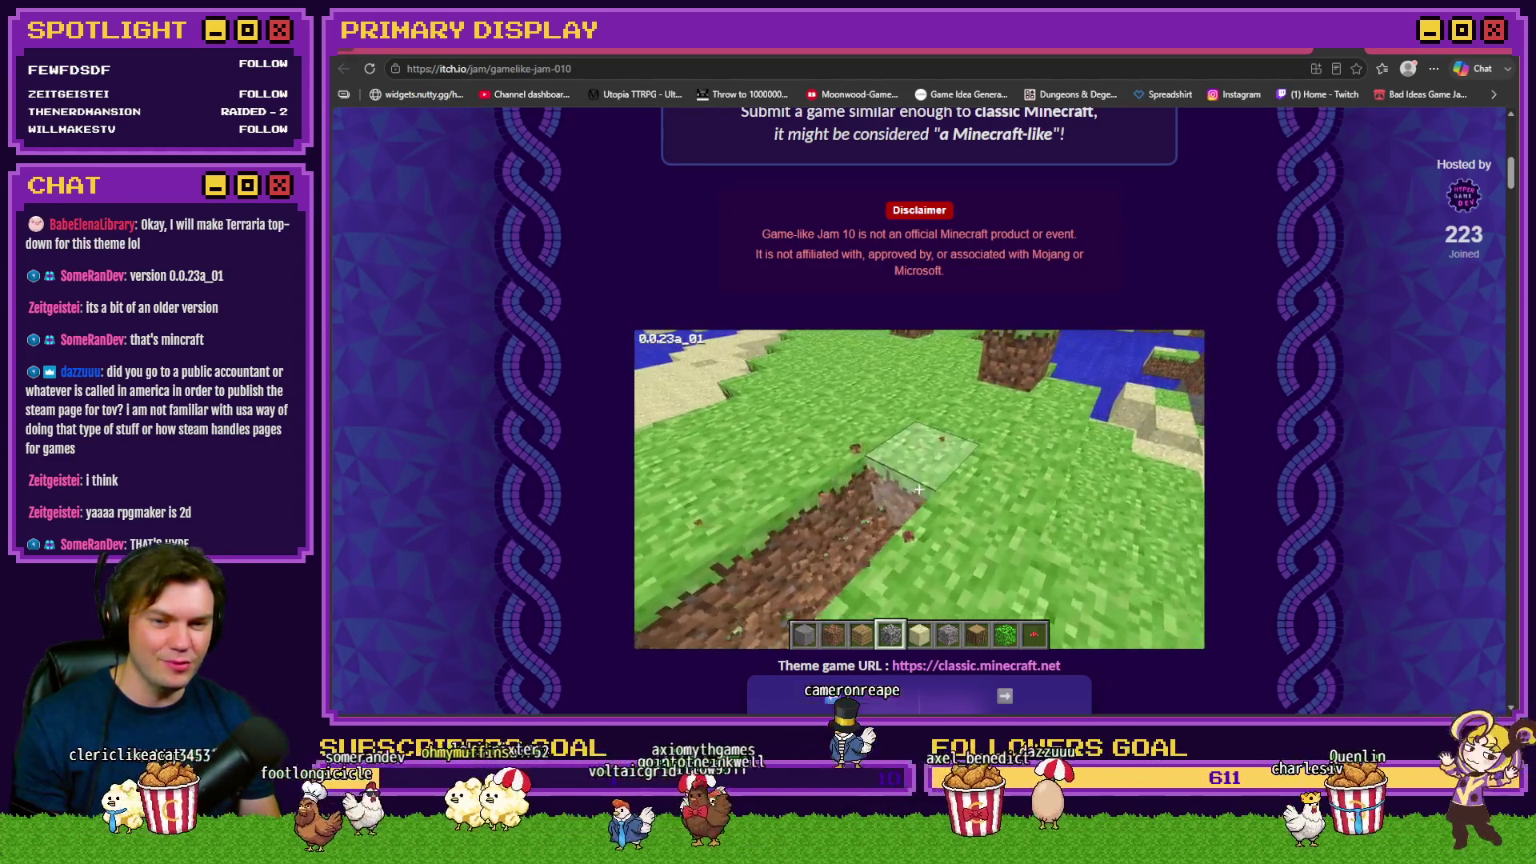
Break grass, dirt and sand blocks along the dirt strip toward the shoreline
left_click(919, 488)
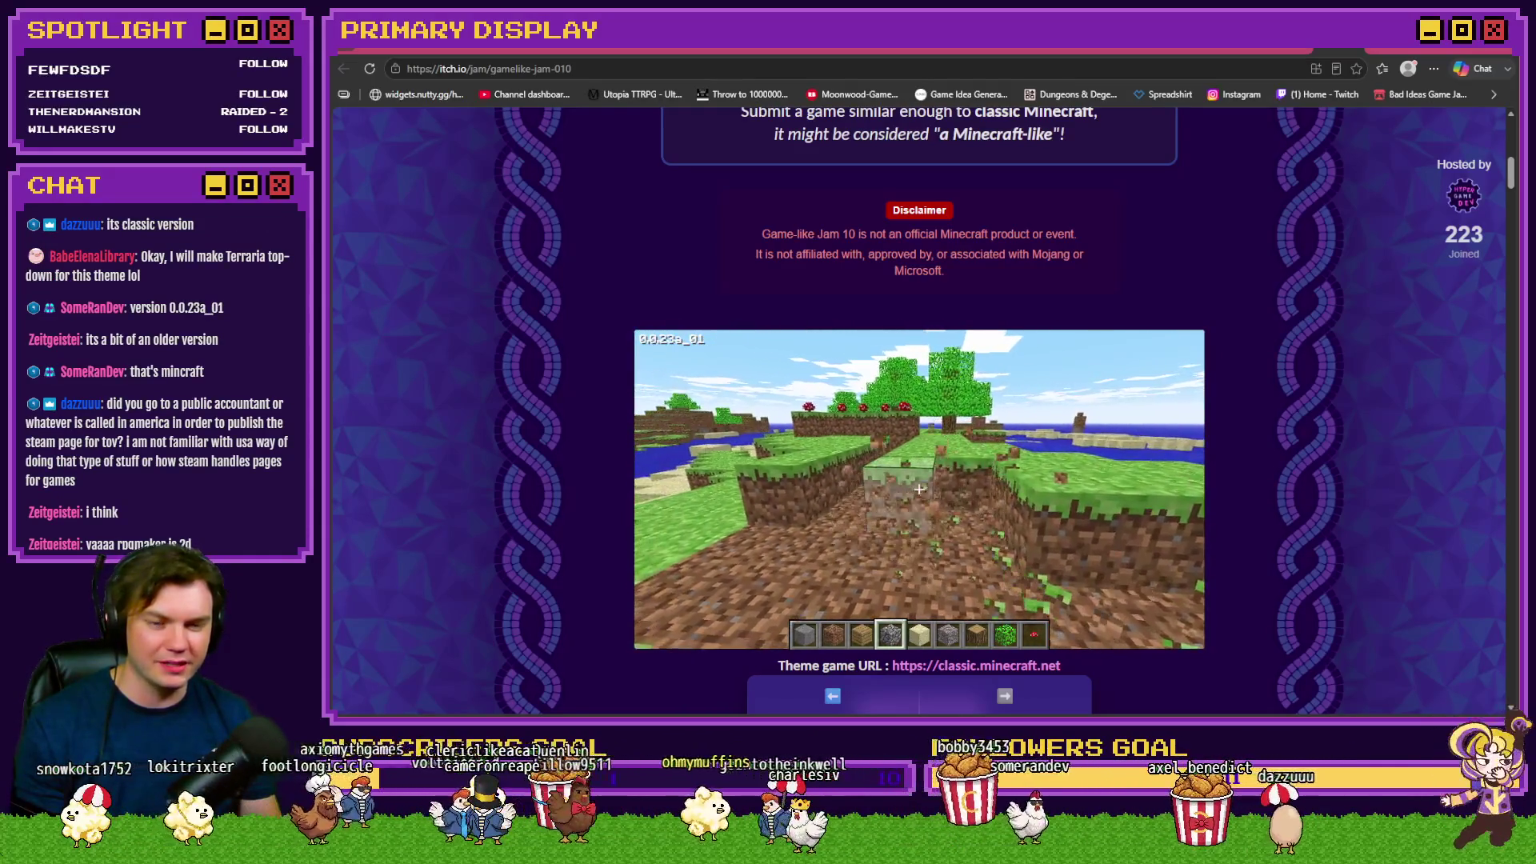
key("w")
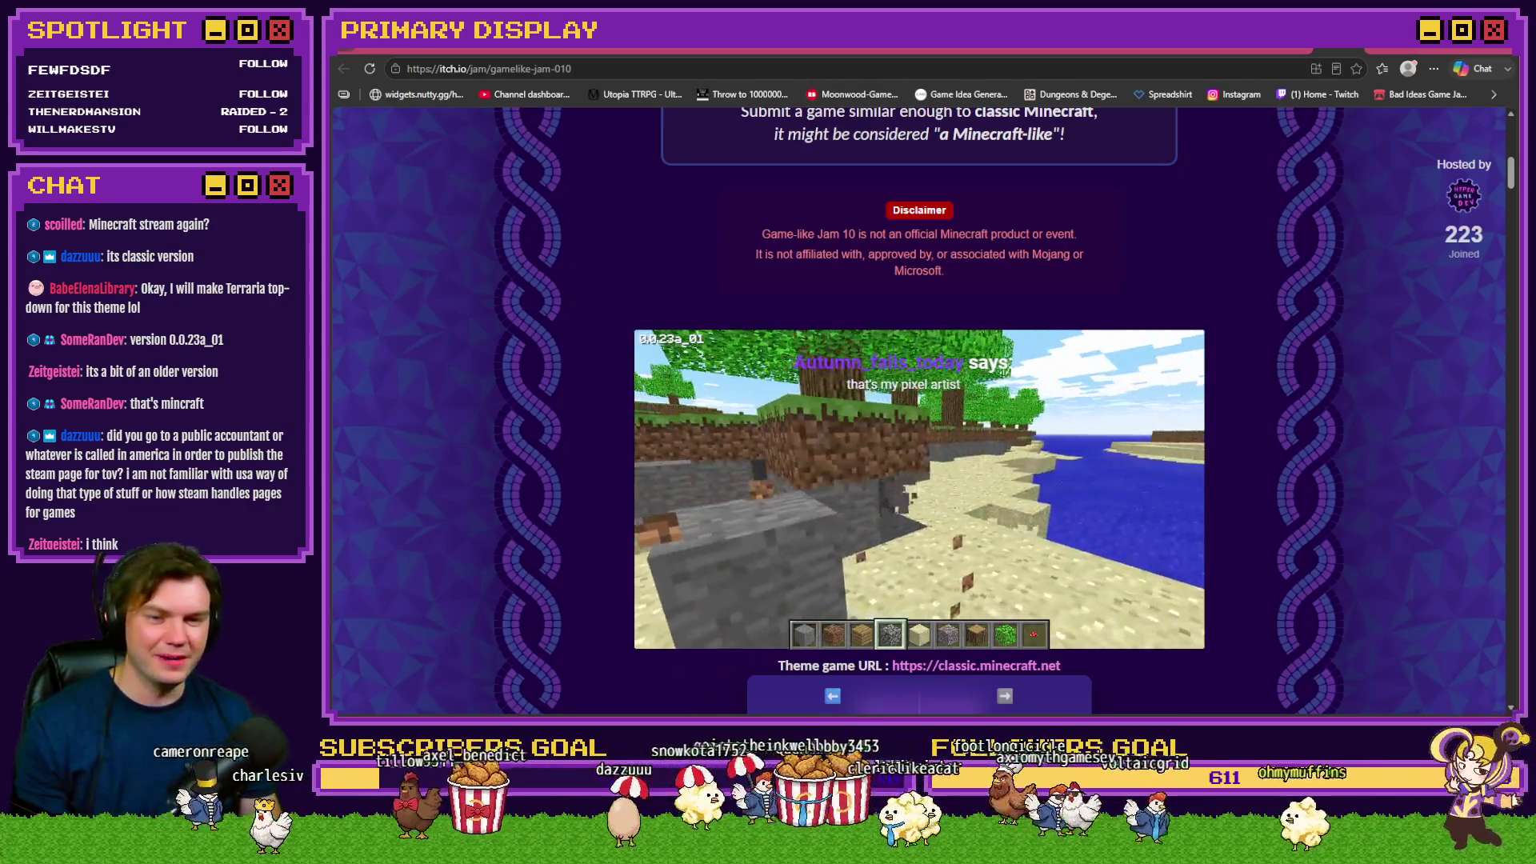
left_click(919, 488)
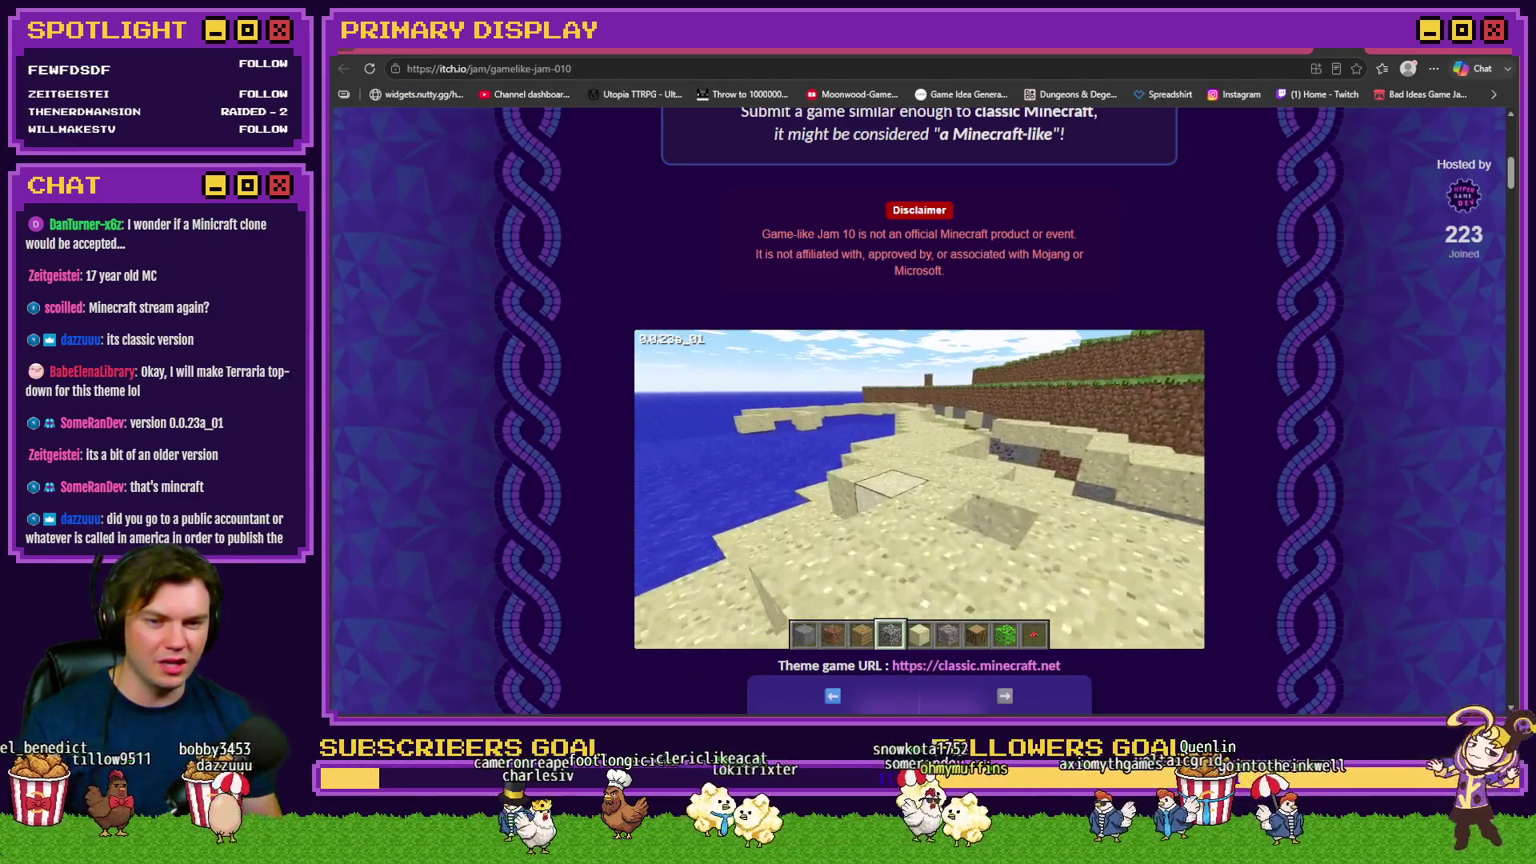
left_click(919, 489)
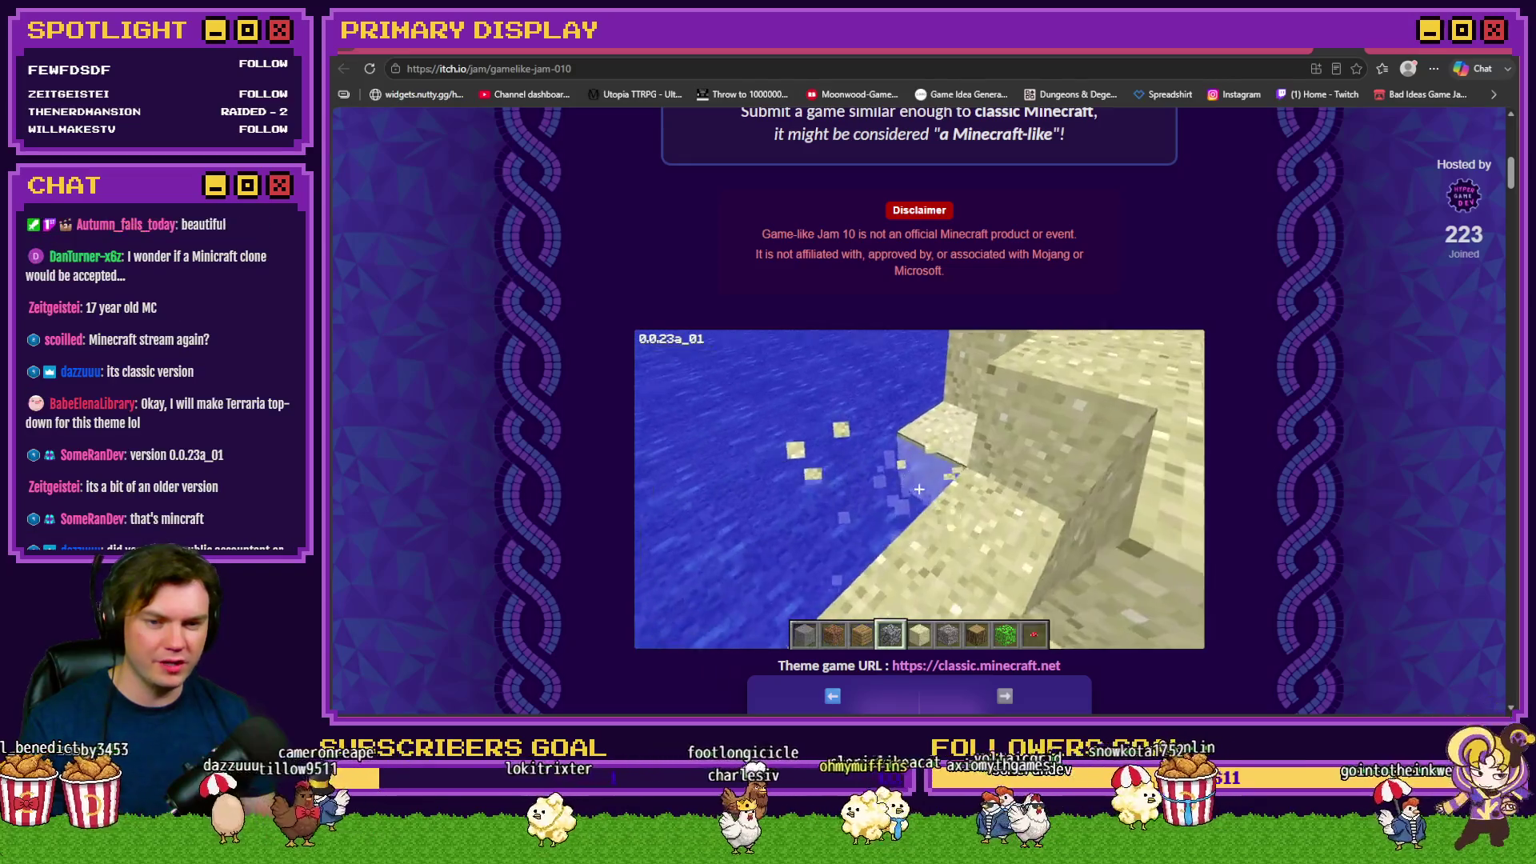
Break the sand blocks by the water and the dirt block ahead
left_click(918, 489)
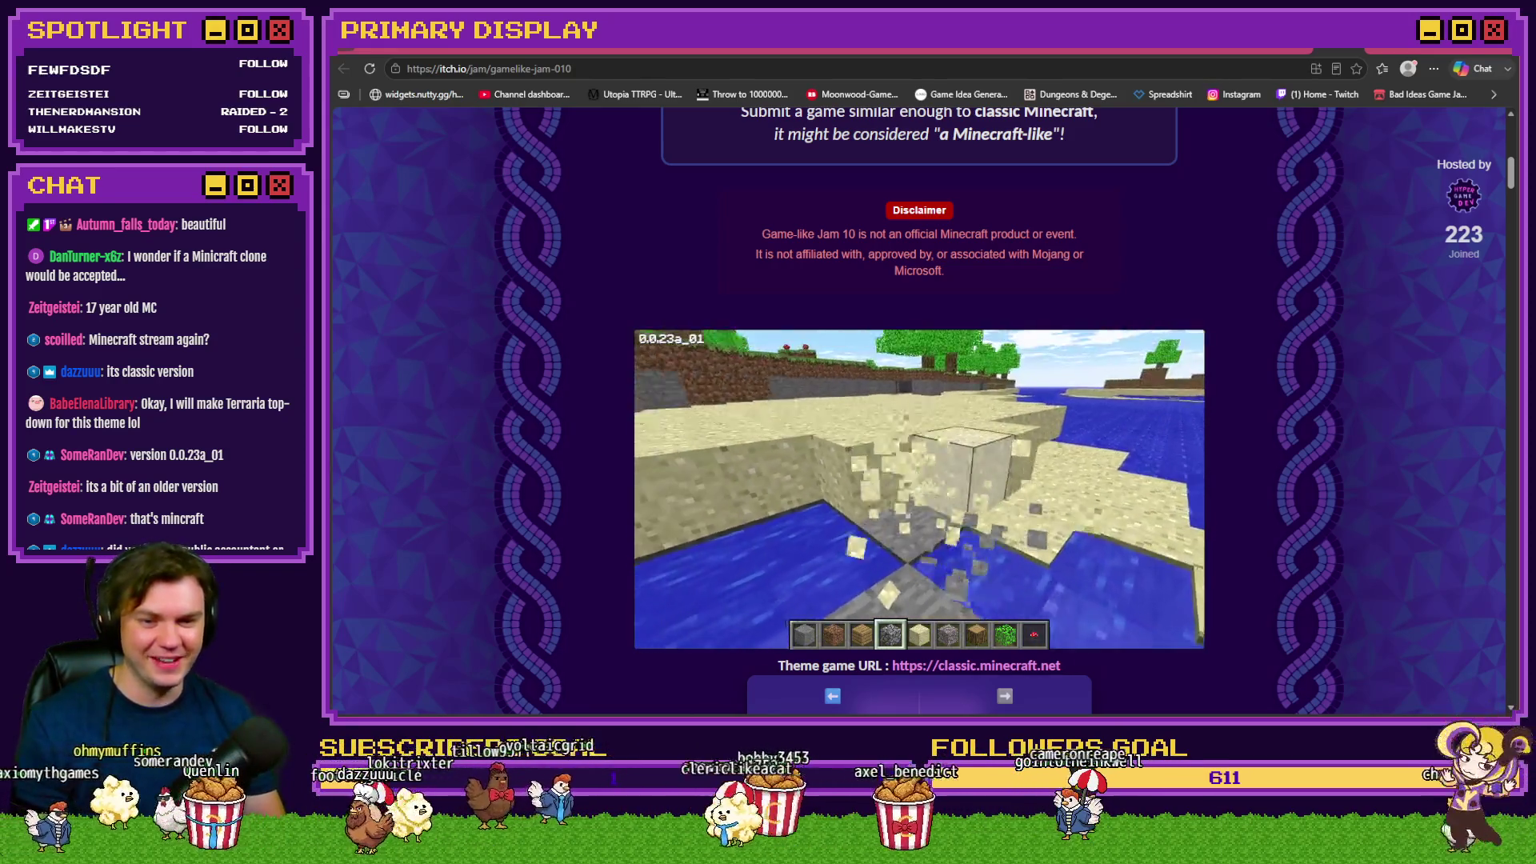
left_click(918, 489)
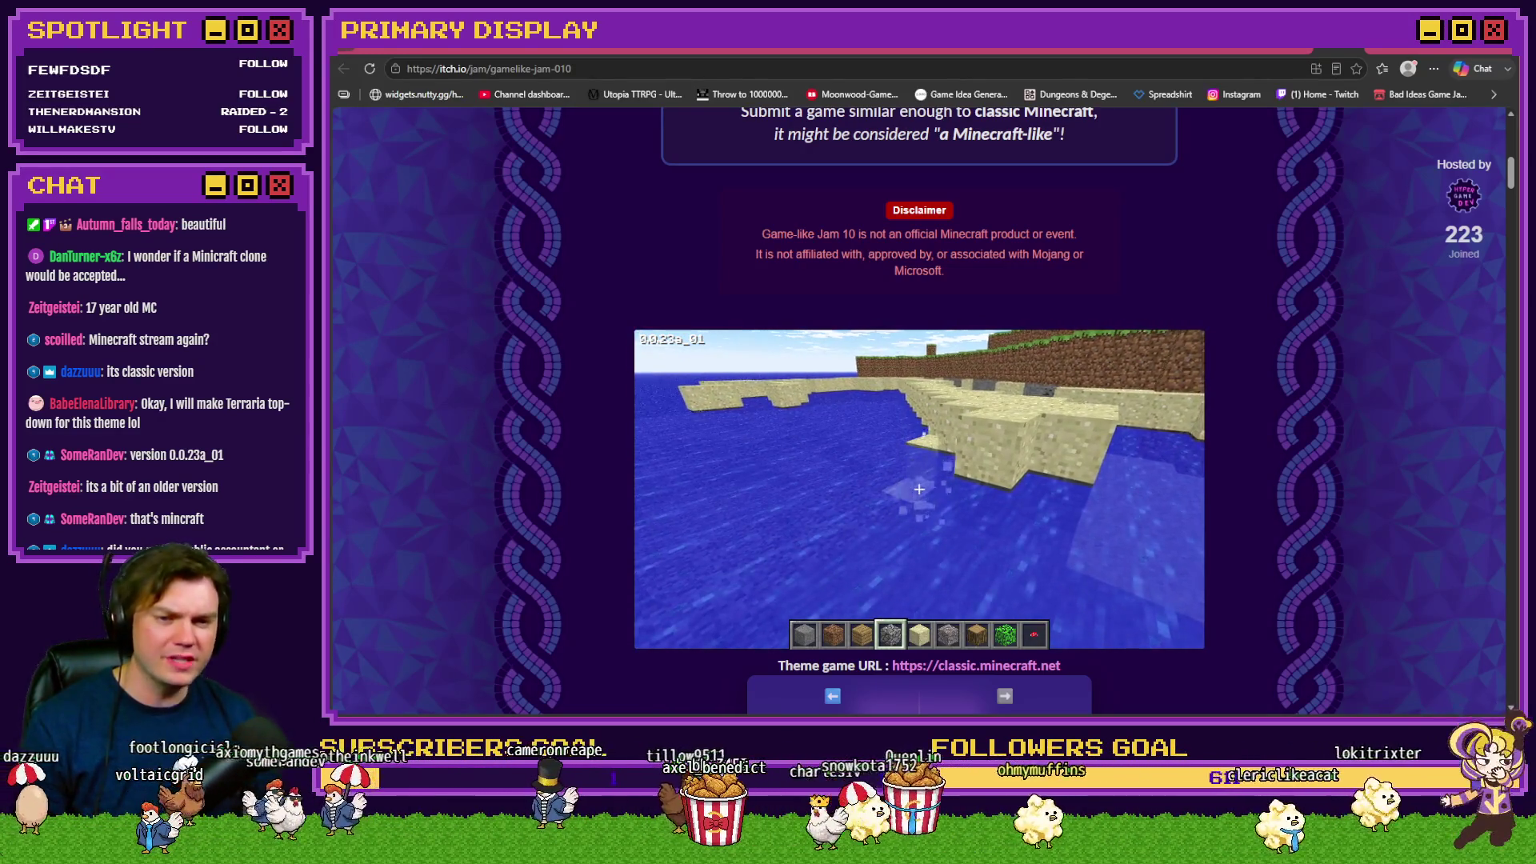
mouse_move(919, 489)
key("w")
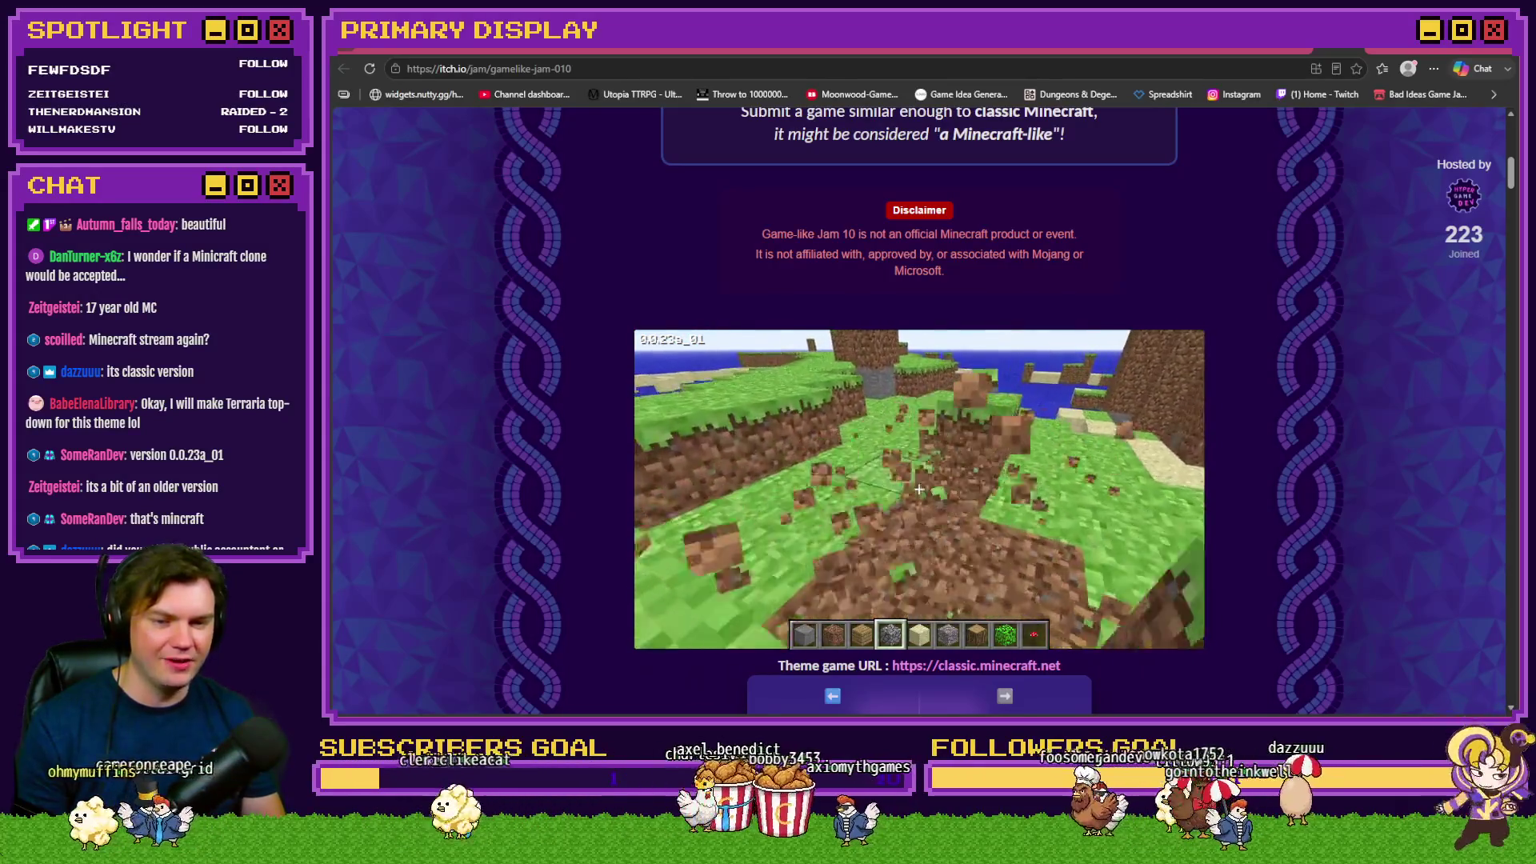
left_click(919, 488)
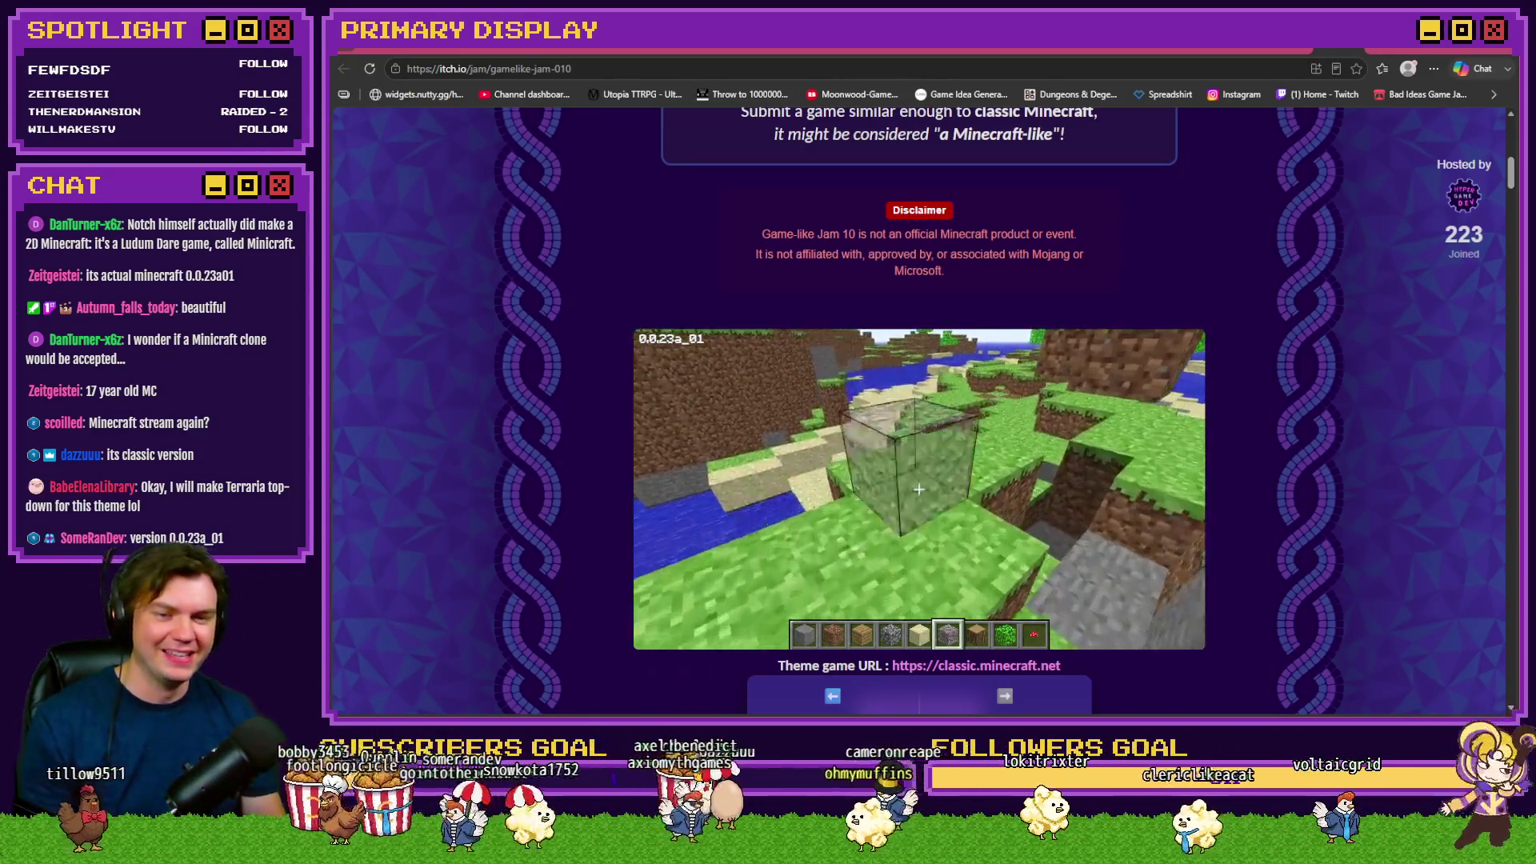
Place a cobblestone block, walk around to view the terrain, then pause the game
right_click(920, 489)
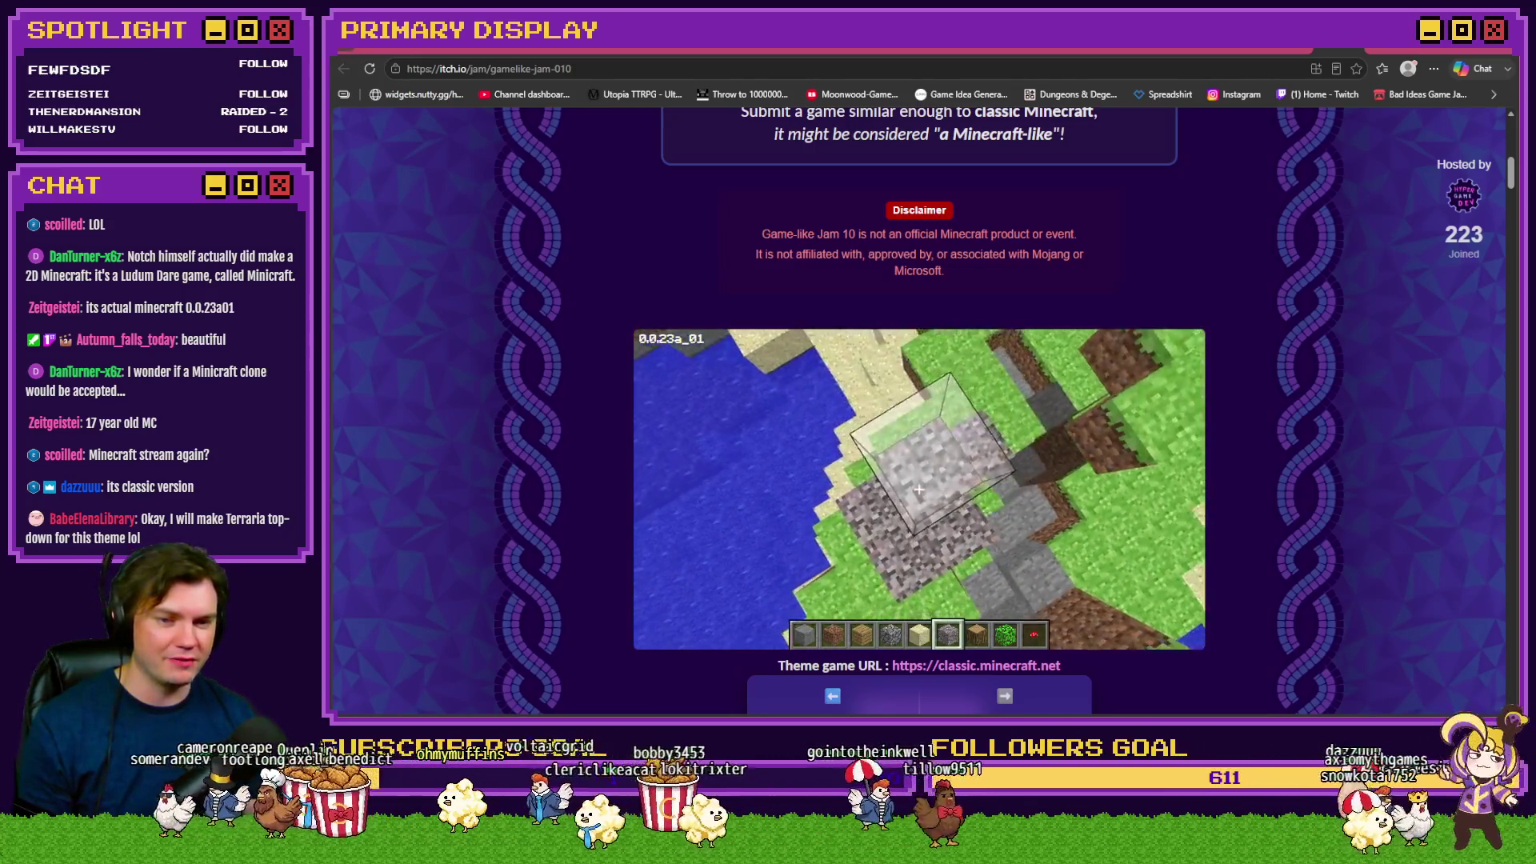
key("s")
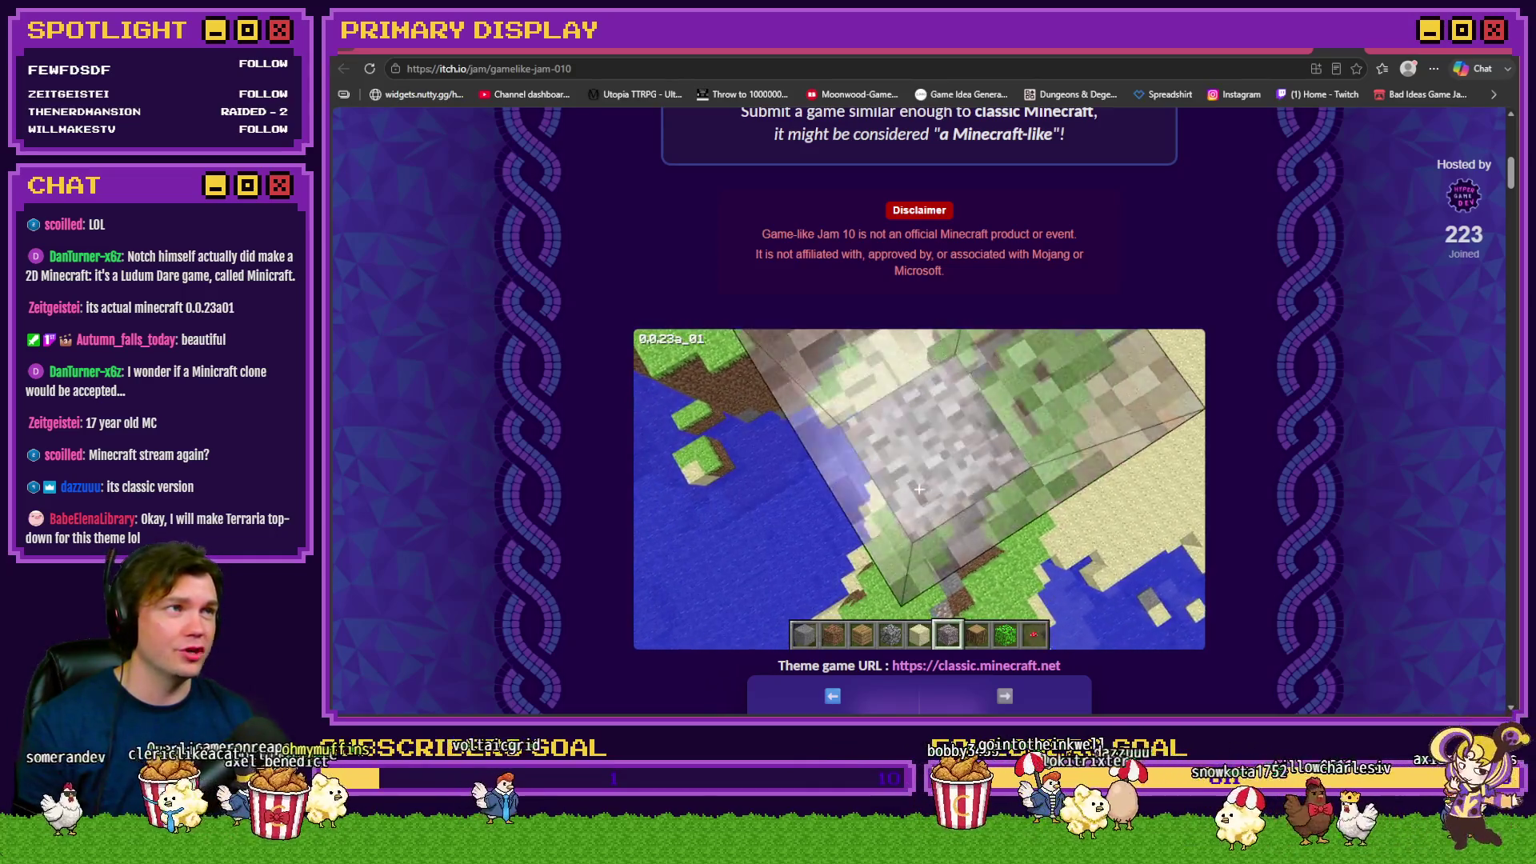
key("w")
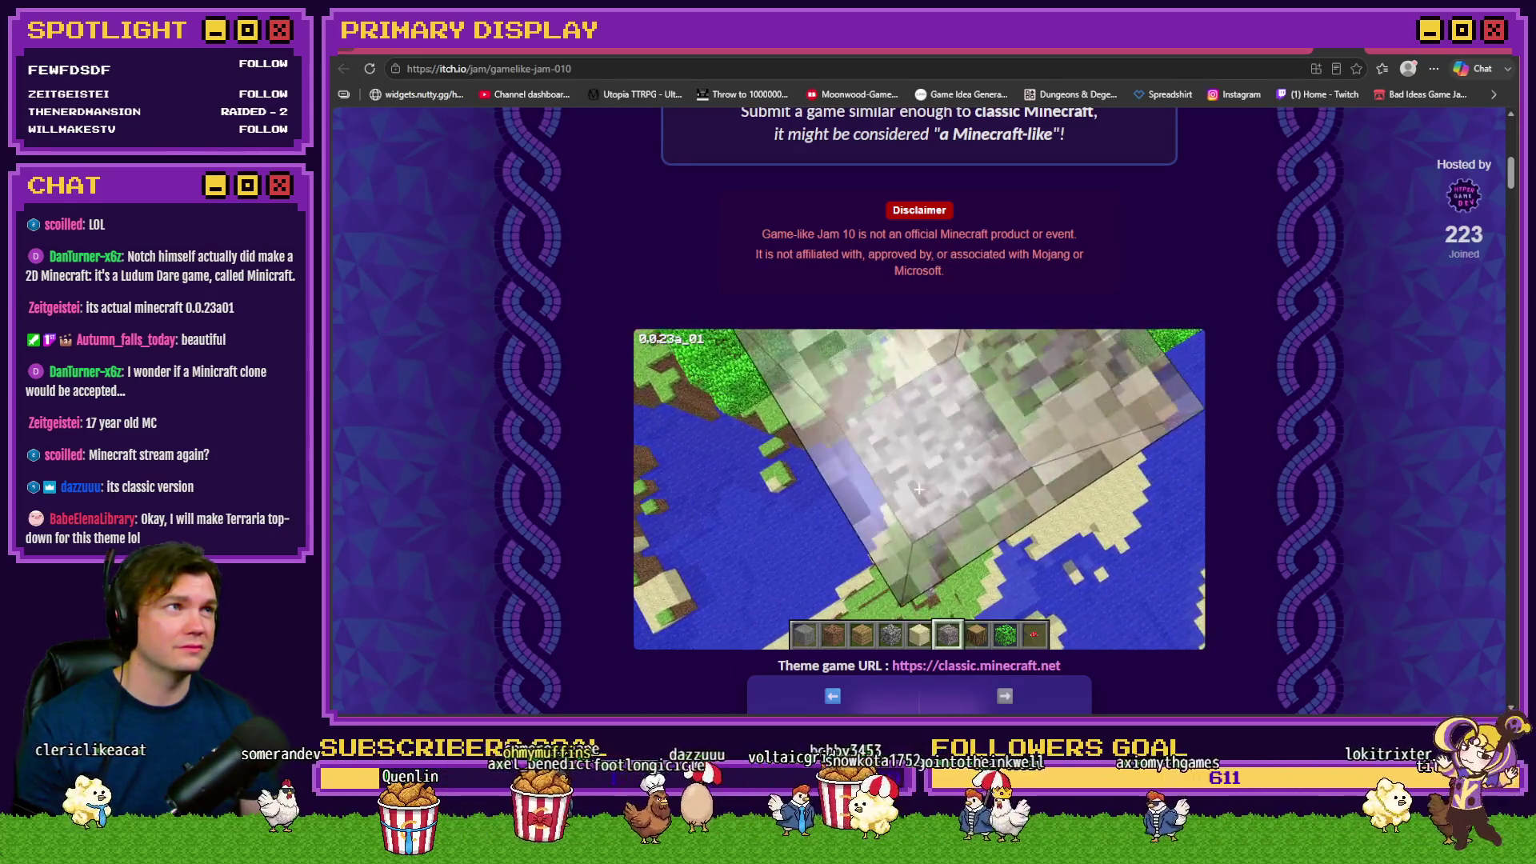
key("s")
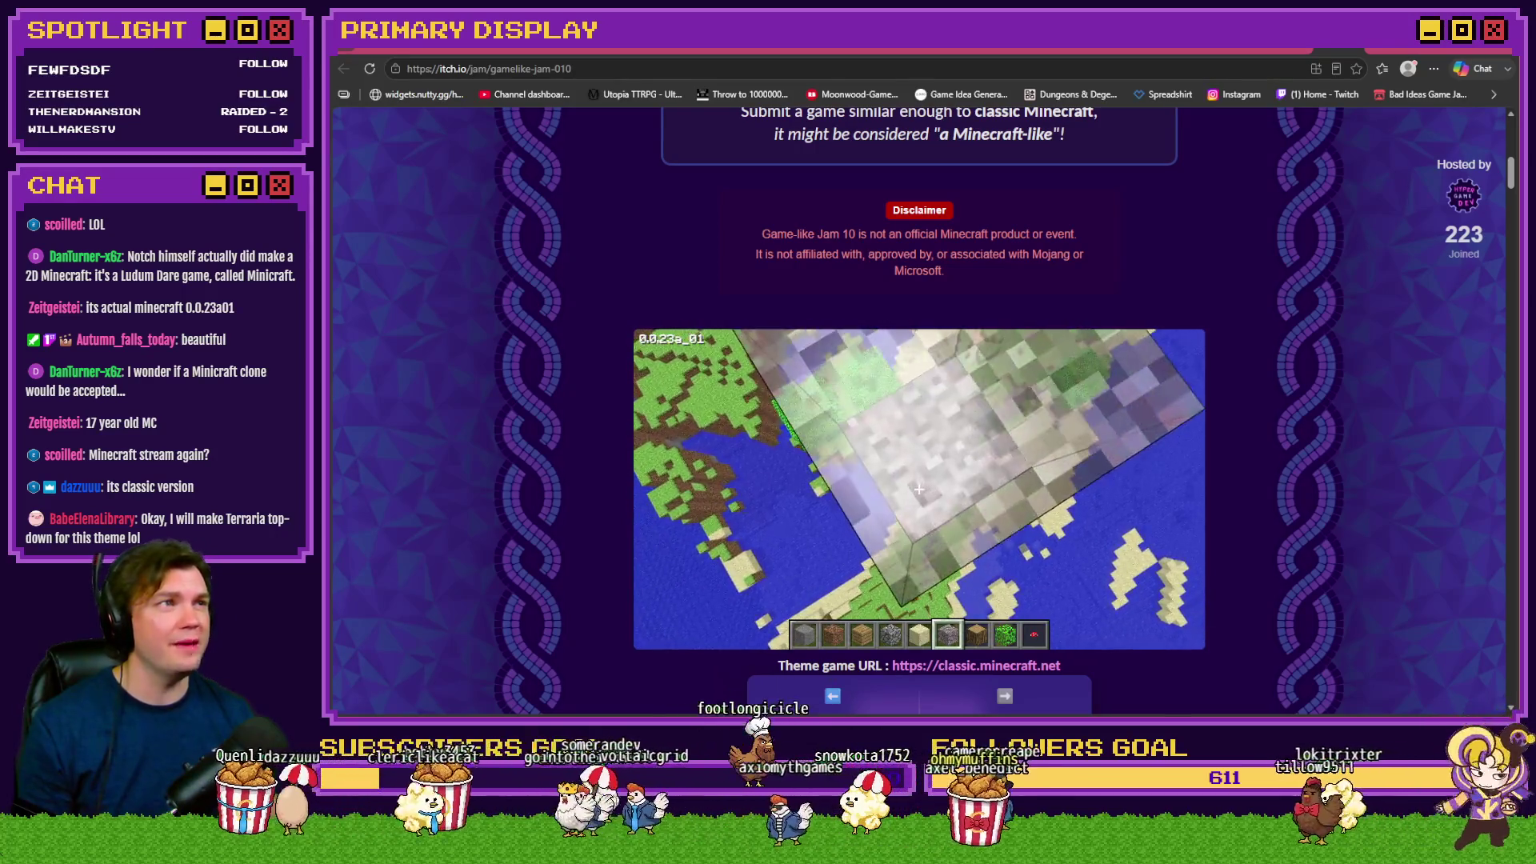
key("s")
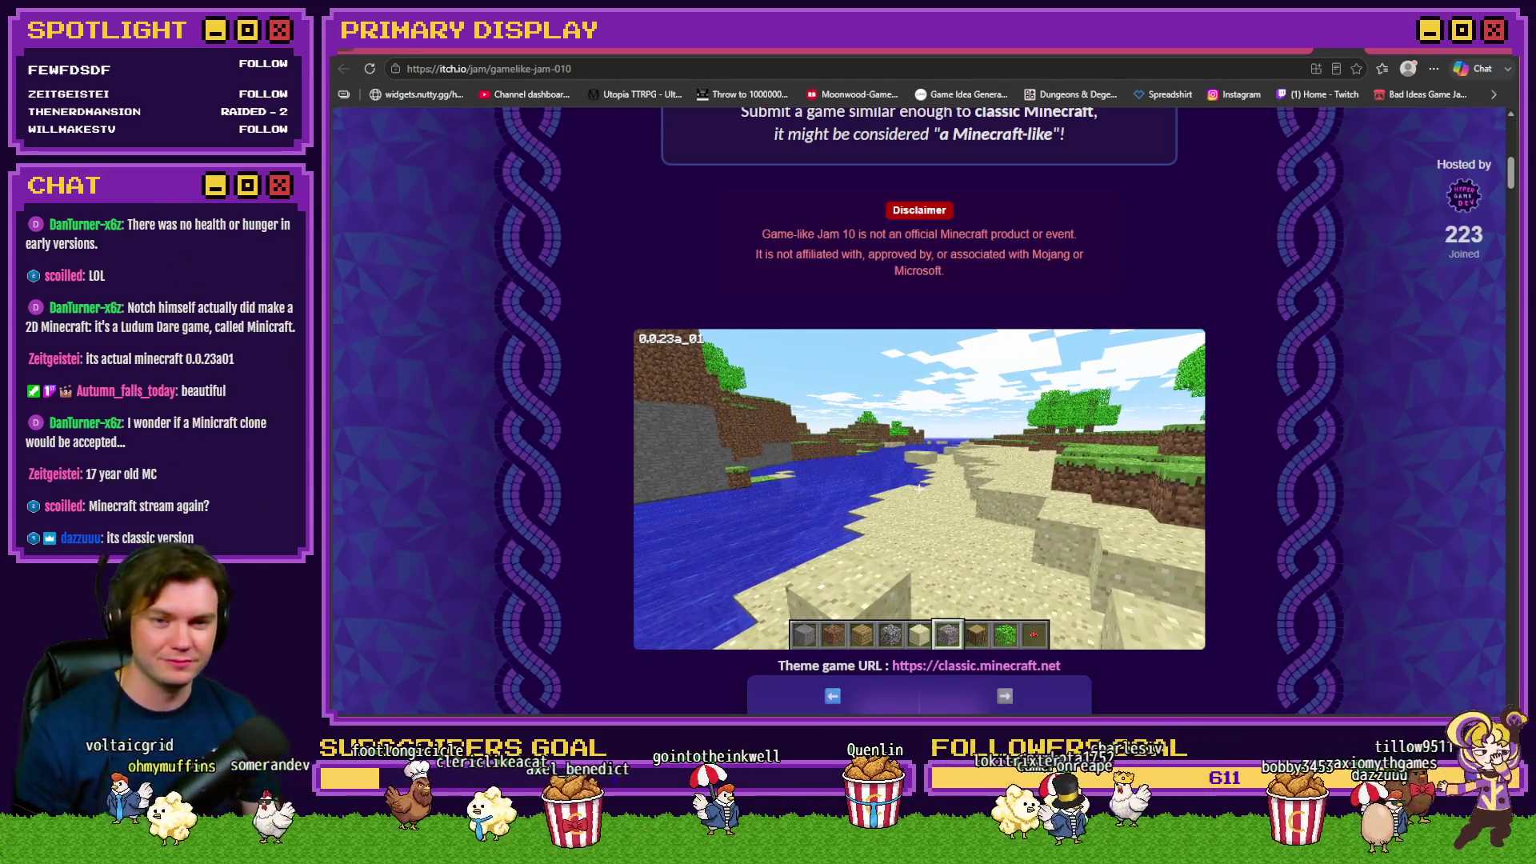
key("Escape")
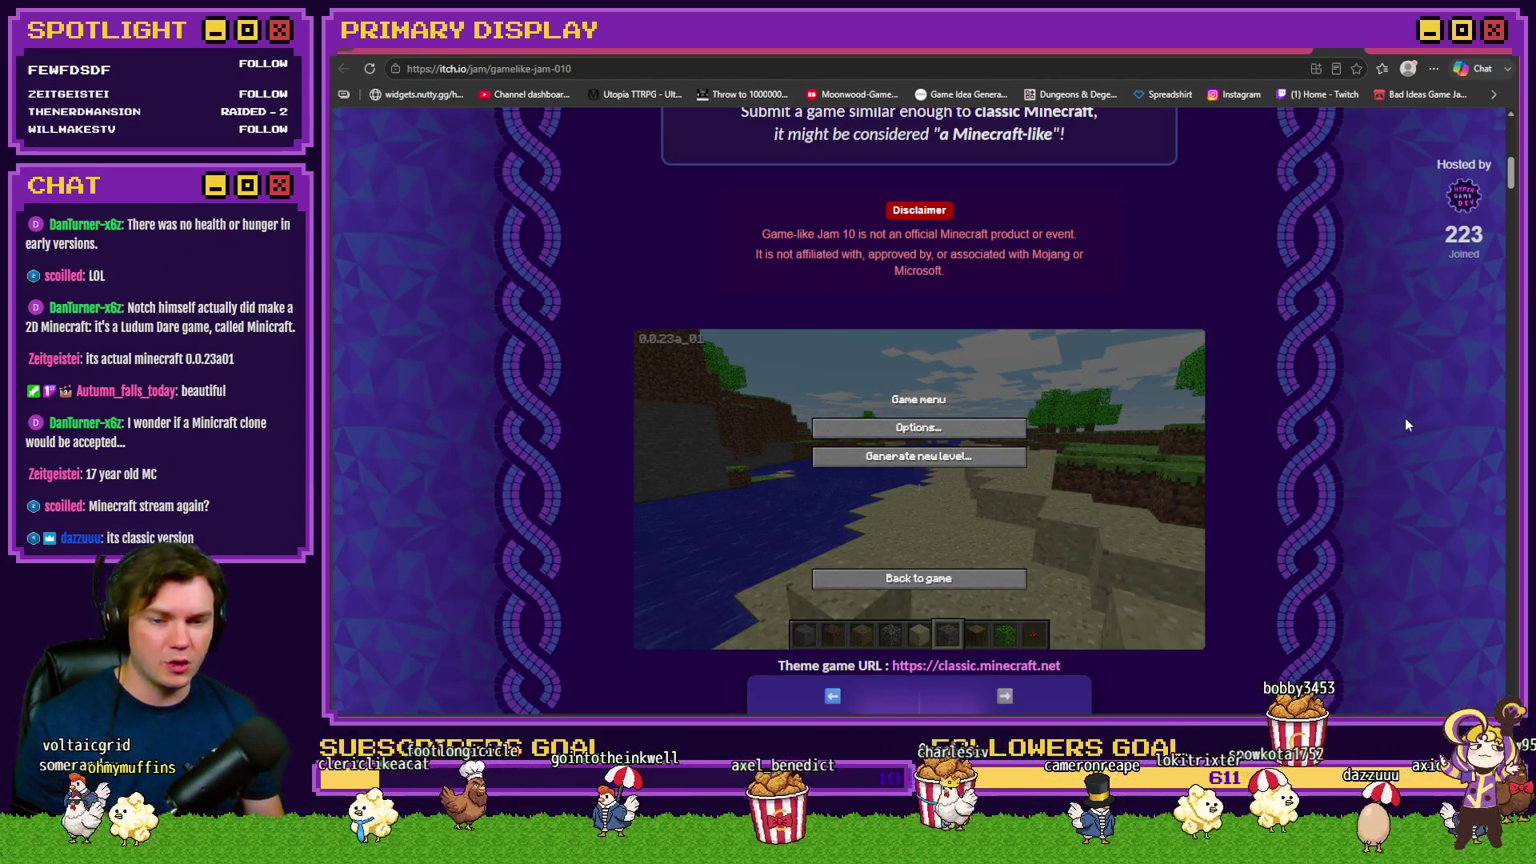
Scroll down to the Controls table covering movement, jumping, build menu and fog distance
scroll(1361, 448, "down", 7)
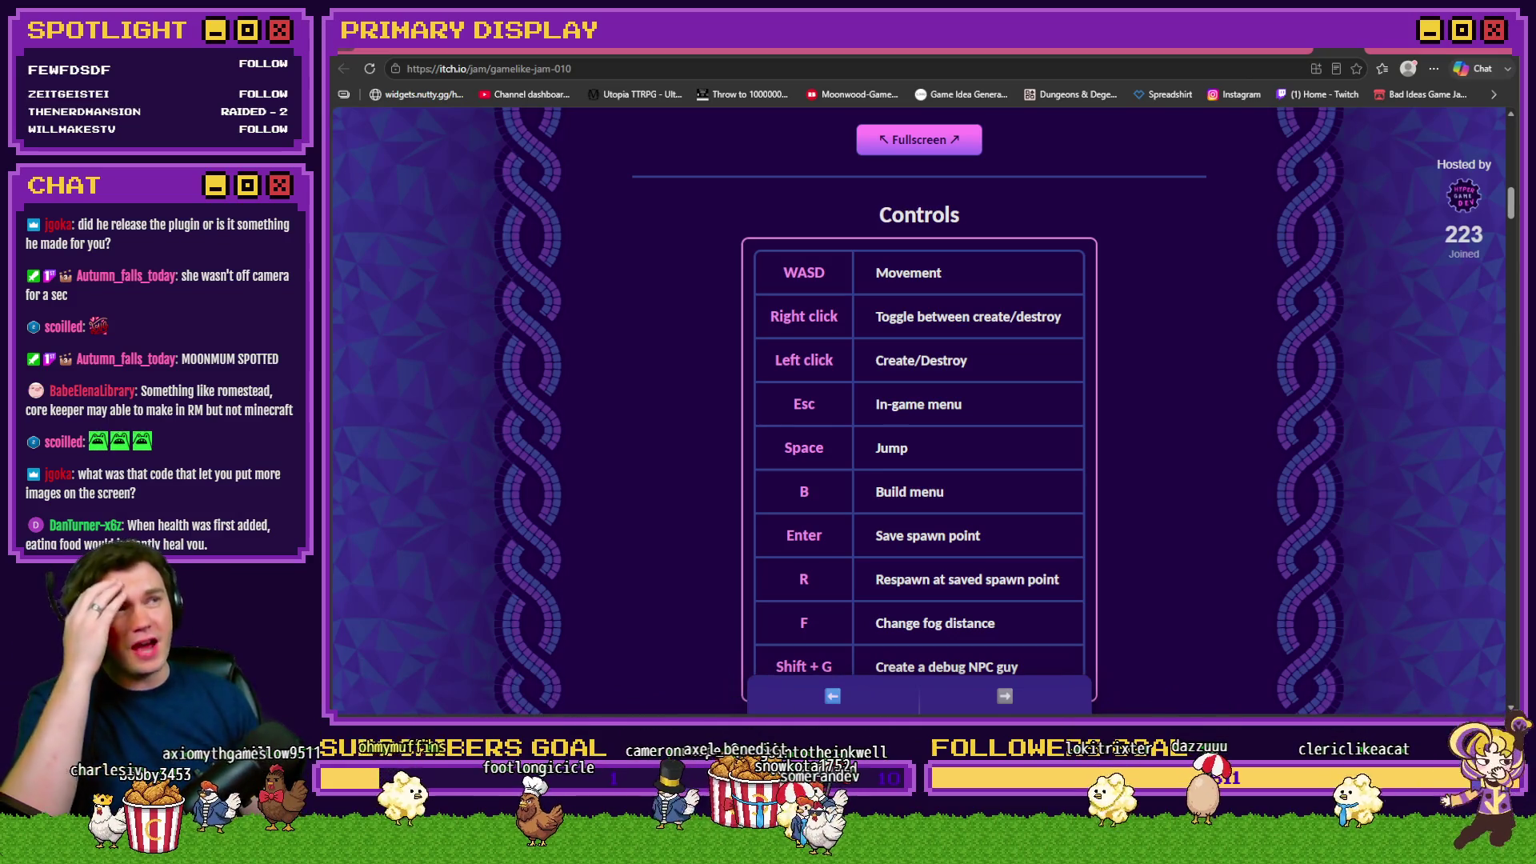
Review the Tomb of Vercilias Plugin Manager list, then open the project folder in File Explorer
scroll(1141, 279, "up", 10)
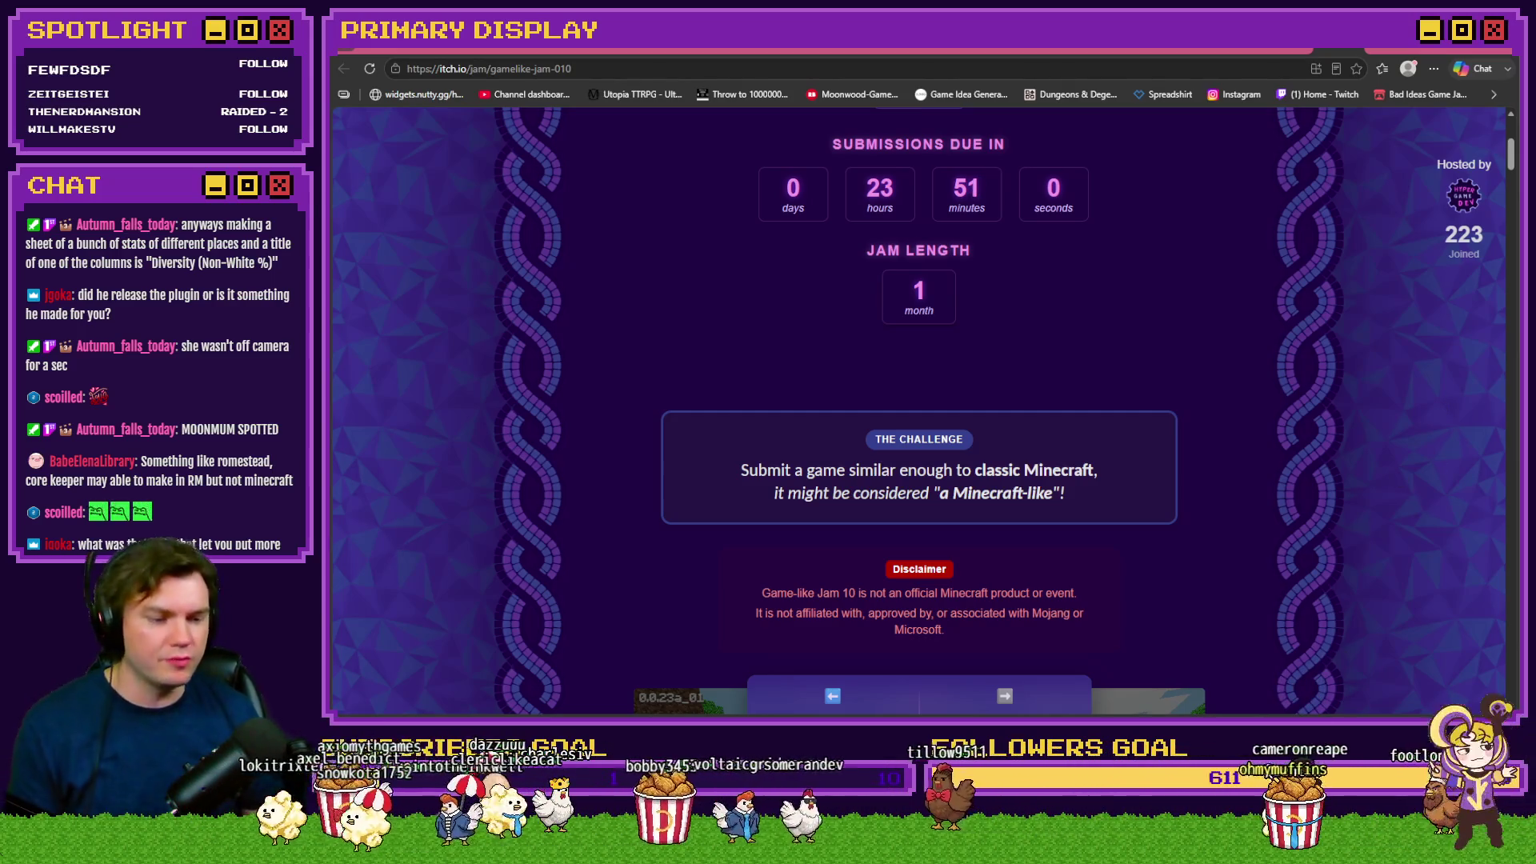
key("alt+Tab")
key("F10")
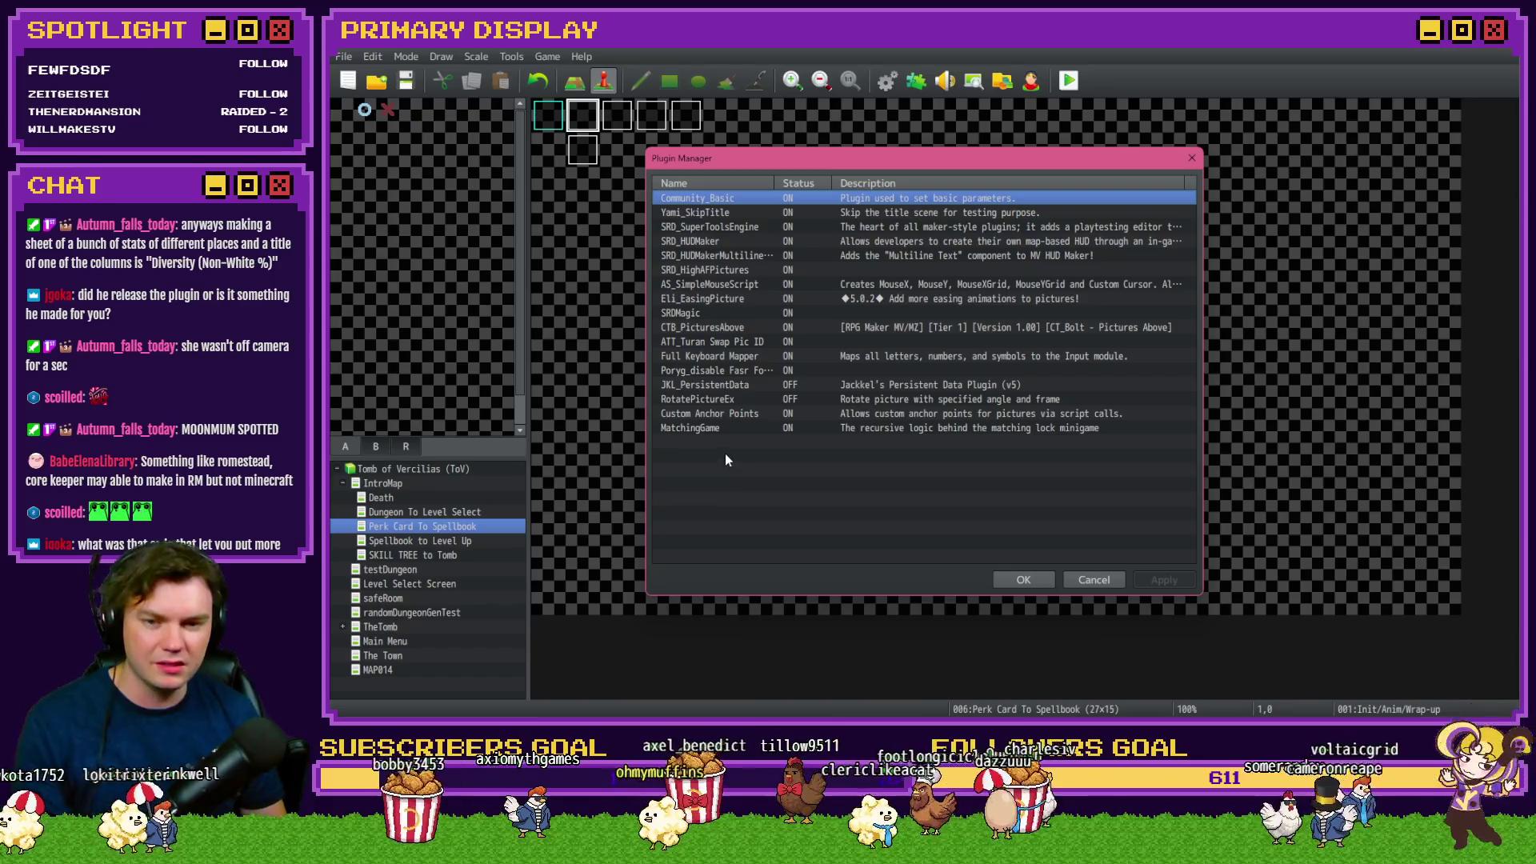
left_click(1023, 579)
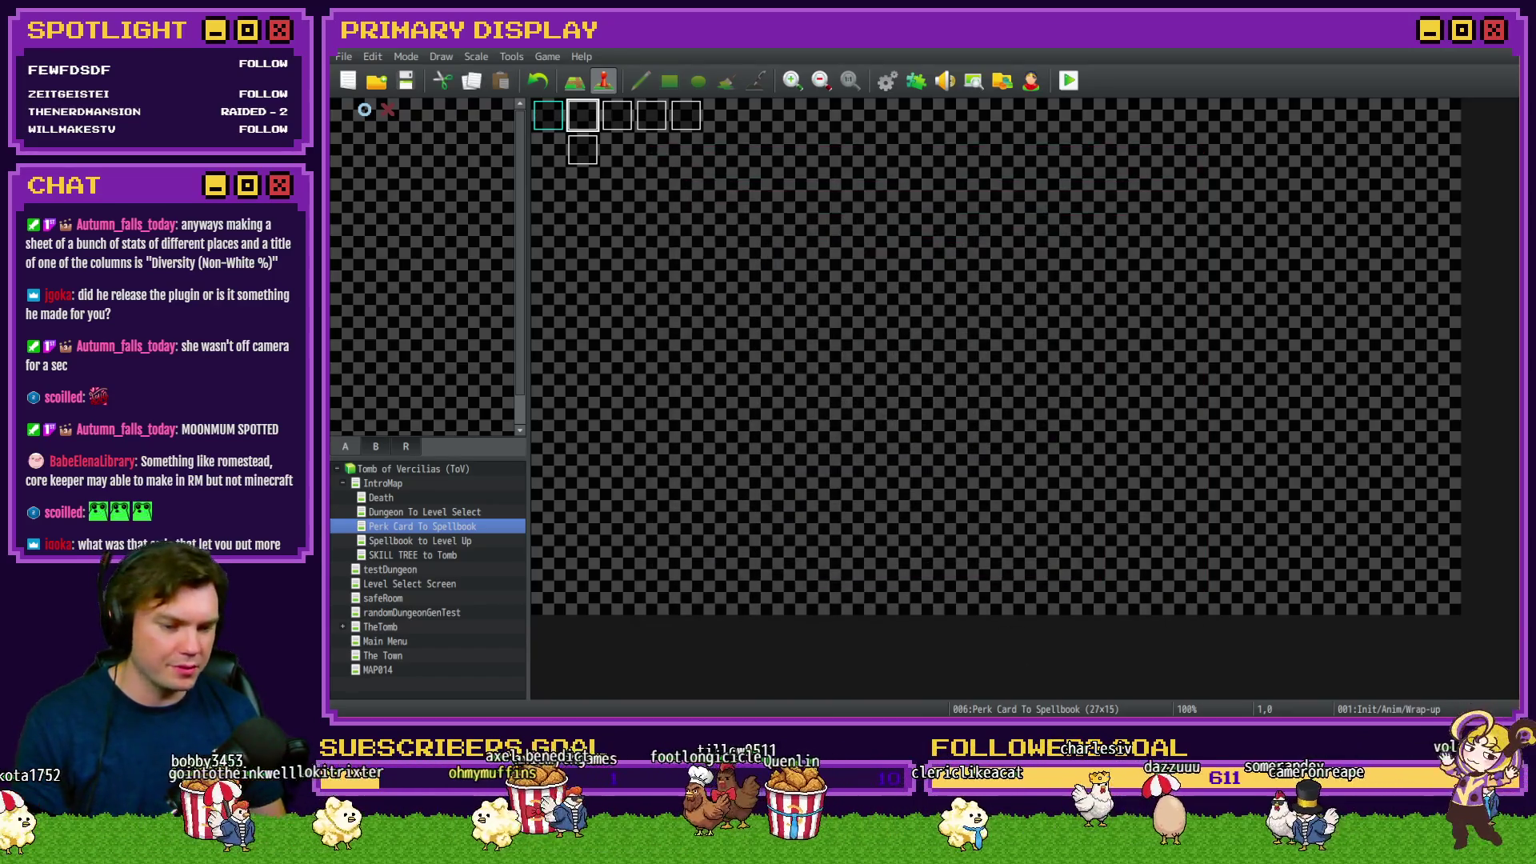
key("alt+Tab")
left_click(878, 71)
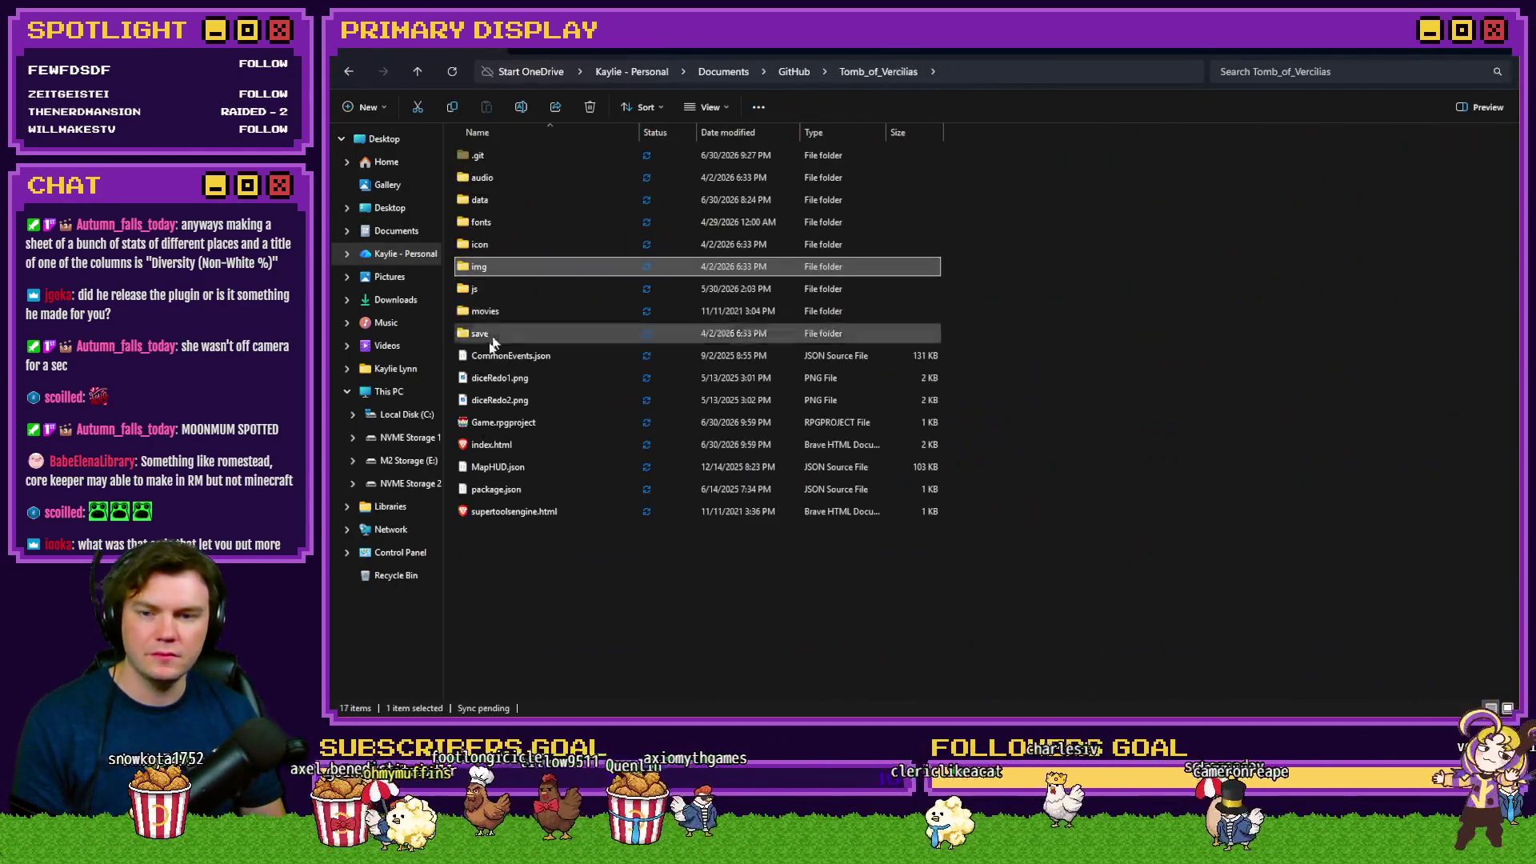
Go into js > plugins and open the SRDMagic.js plugin file
left_click(496, 291)
double_click(496, 291)
double_click(497, 176)
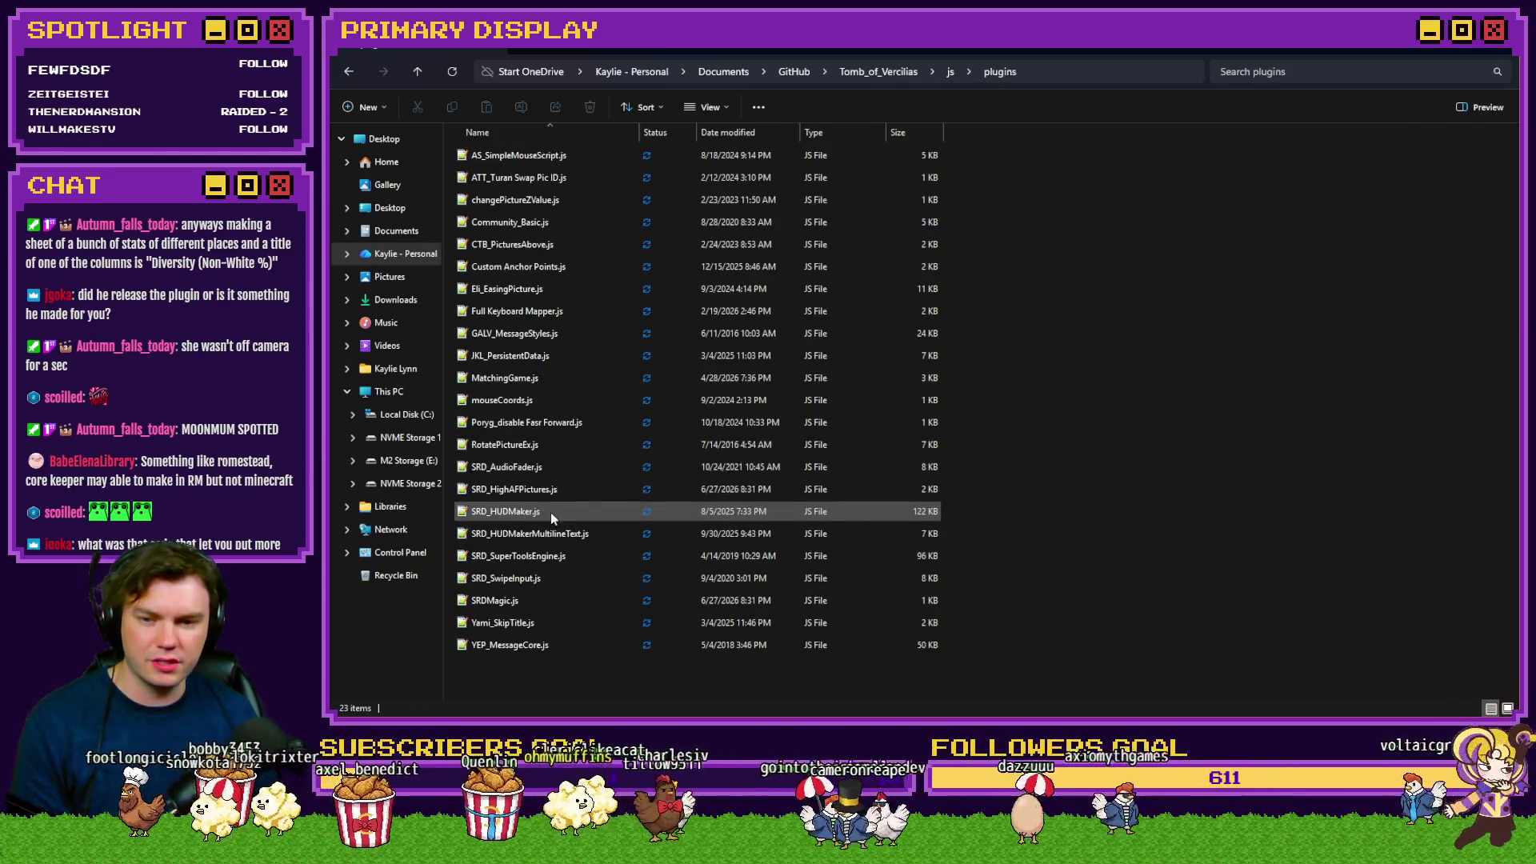
left_click(564, 600)
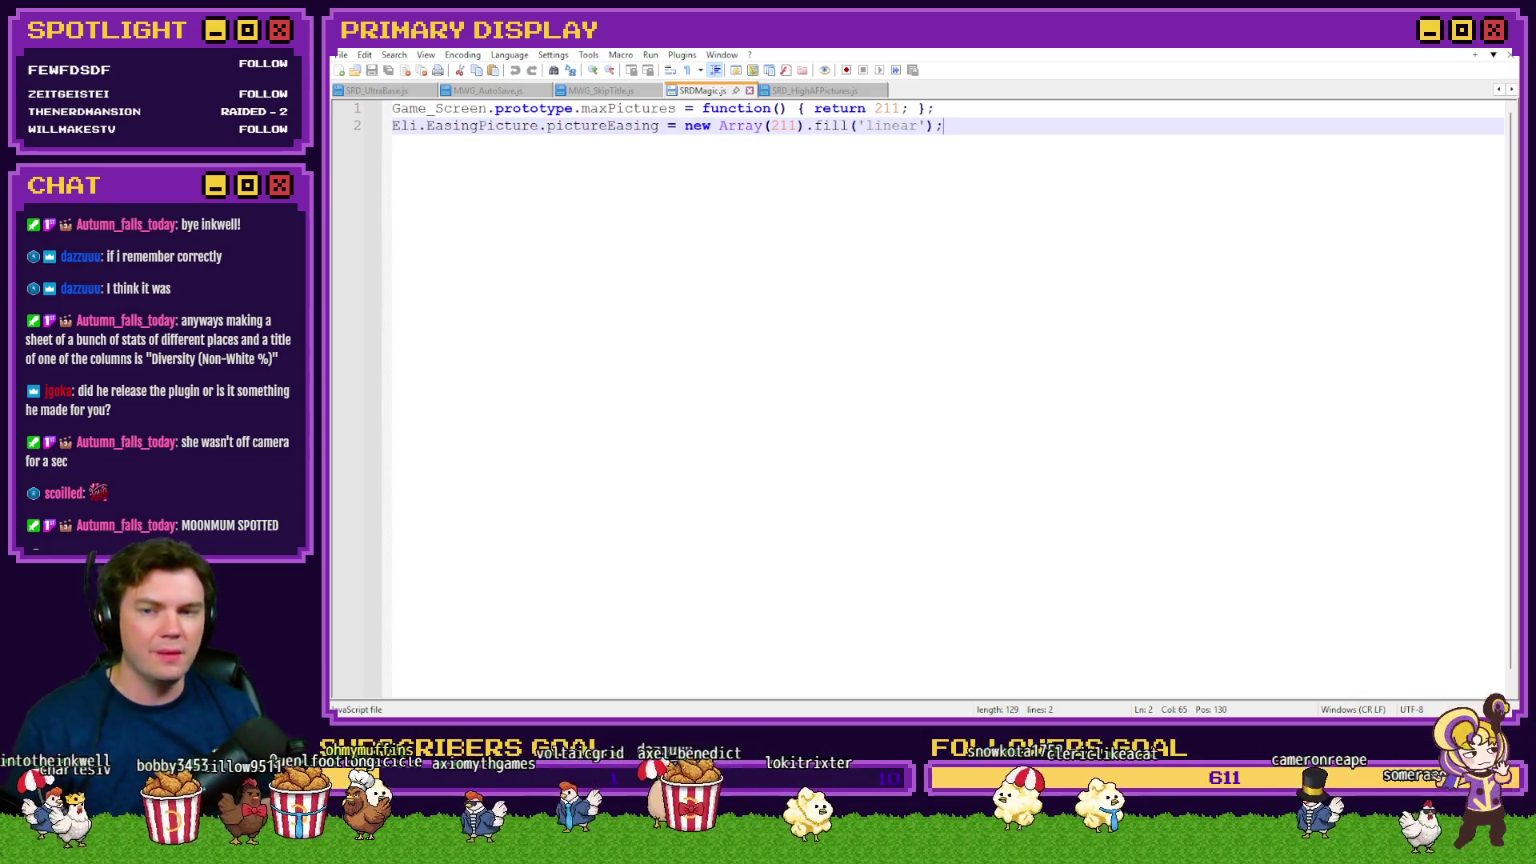
Inspect line 1 and the maxPictures value 211 in SRDMagic.js, then close Notepad++
left_click_drag(936, 109, 392, 109)
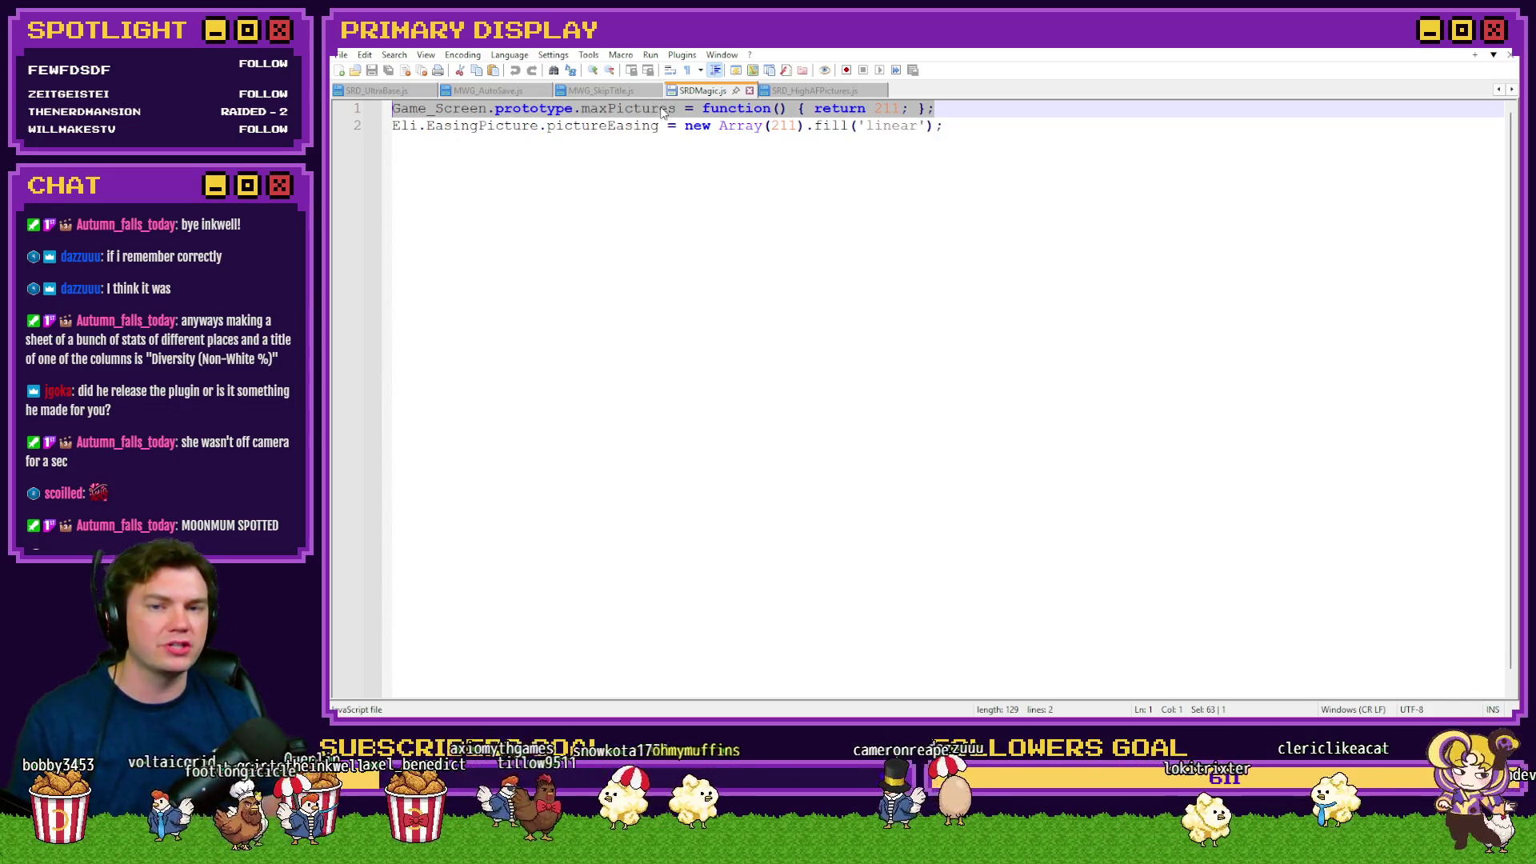
left_click(884, 110)
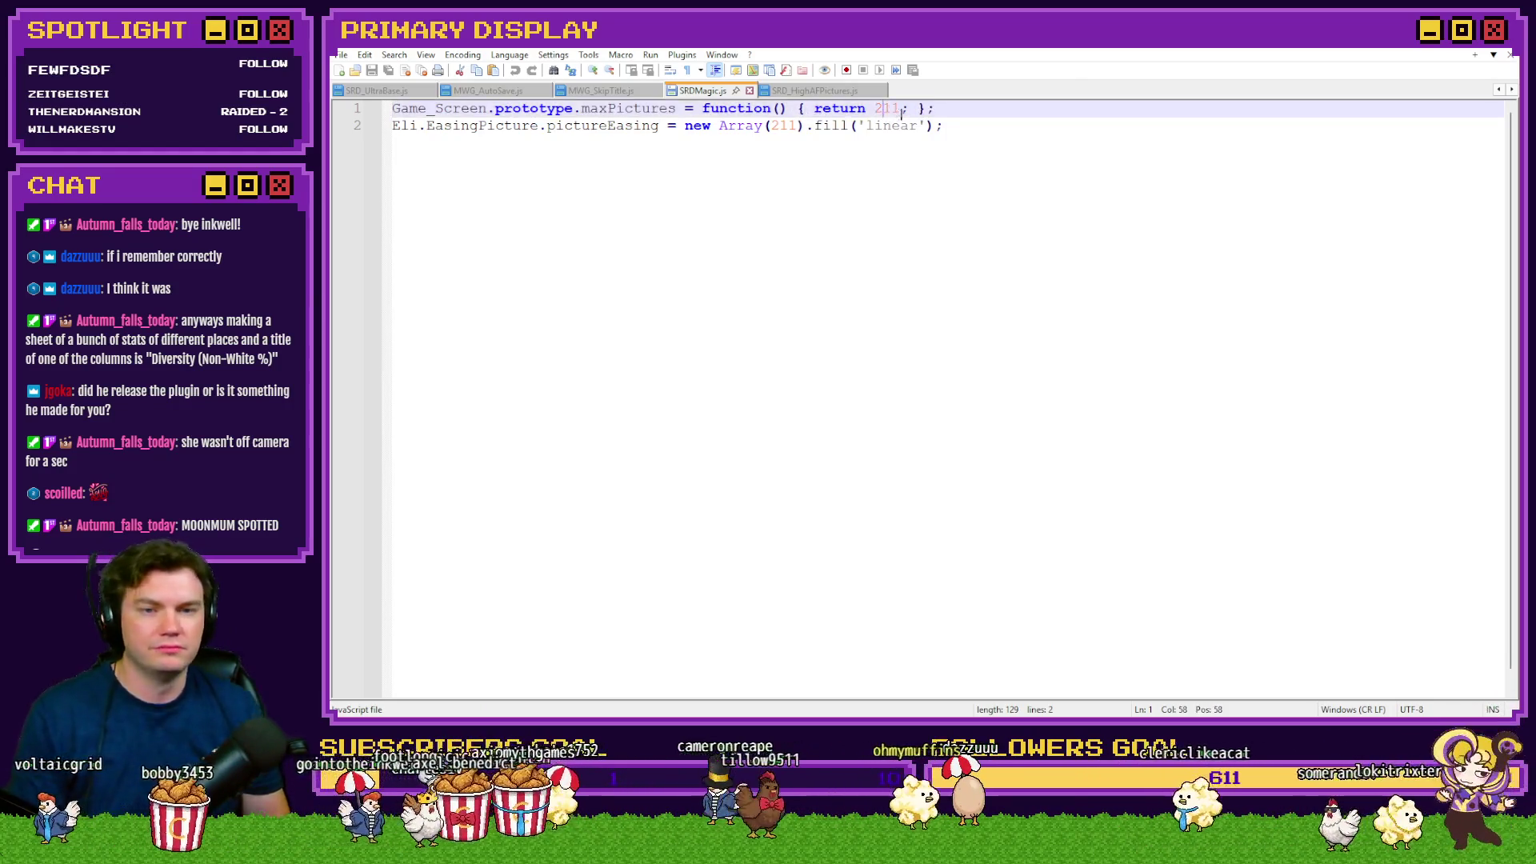
mouse_move(874, 108)
left_mouse_down()
mouse_move(899, 108)
mouse_move(890, 126)
mouse_move(451, 126)
left_mouse_up()
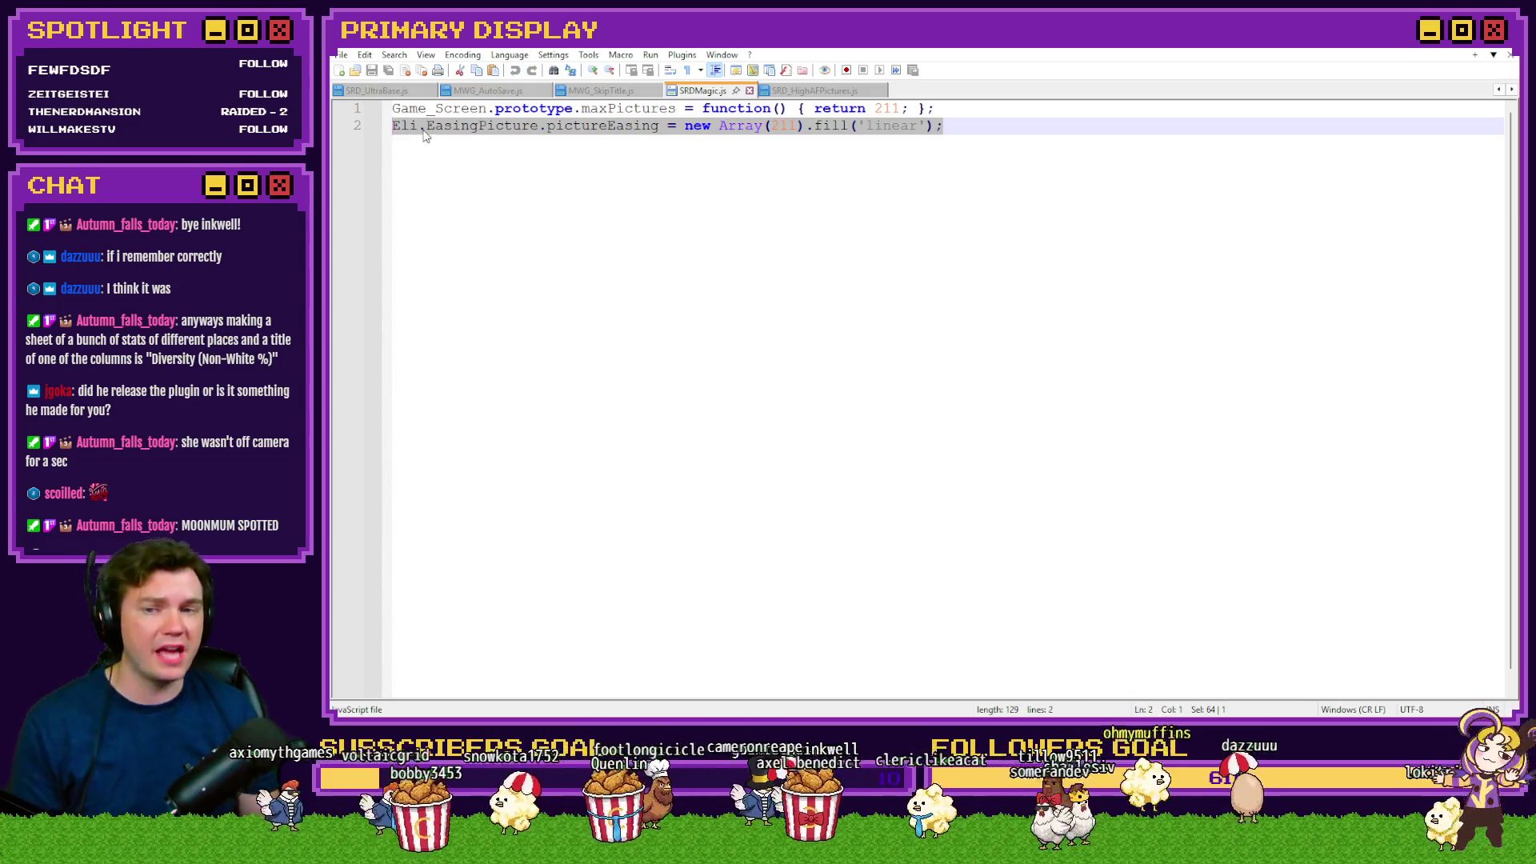
left_click(426, 125)
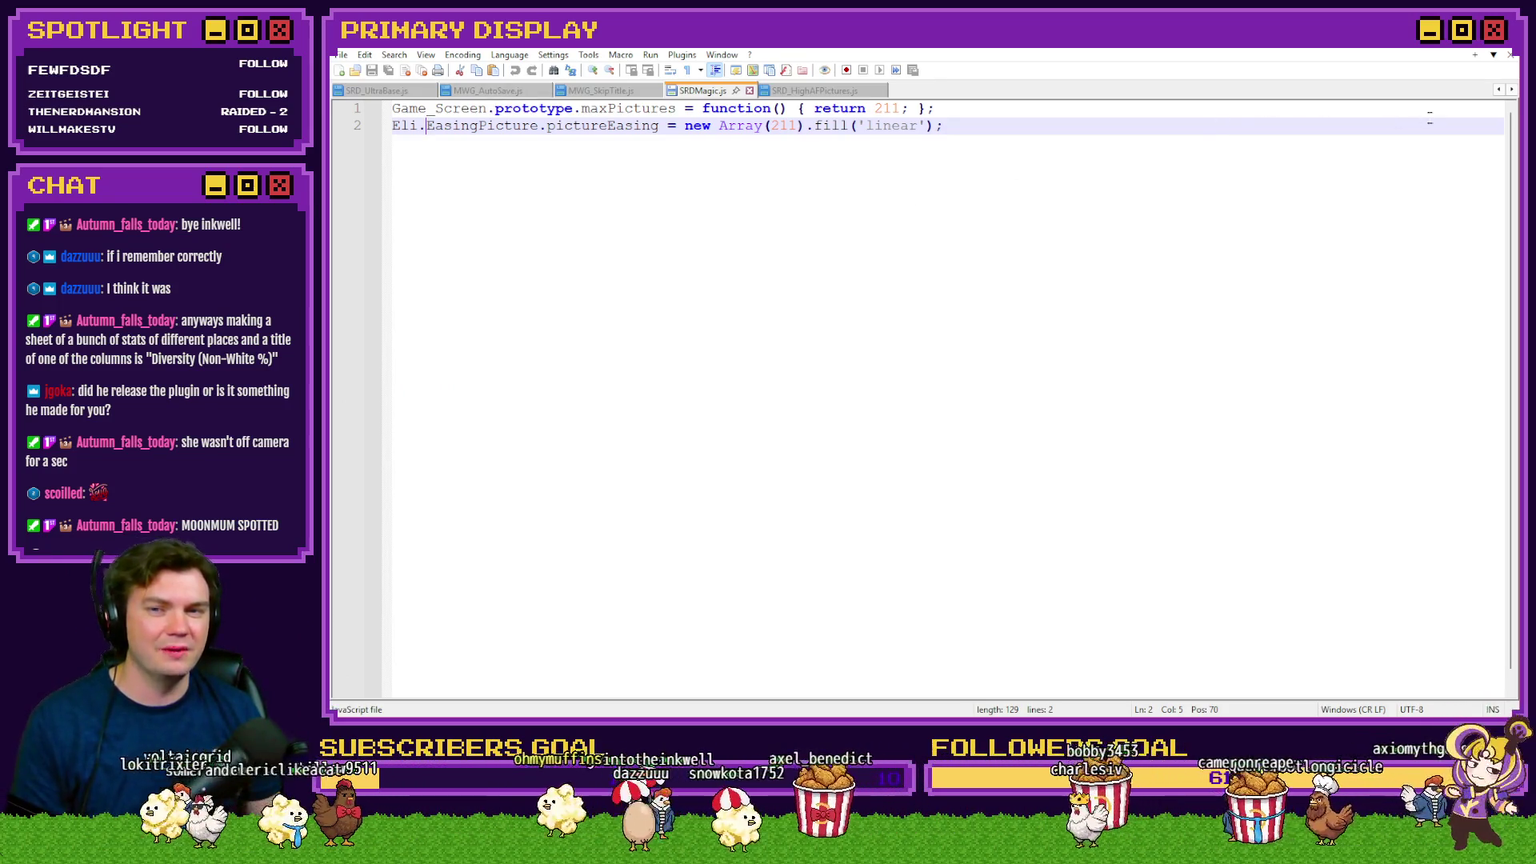
left_click(1430, 40)
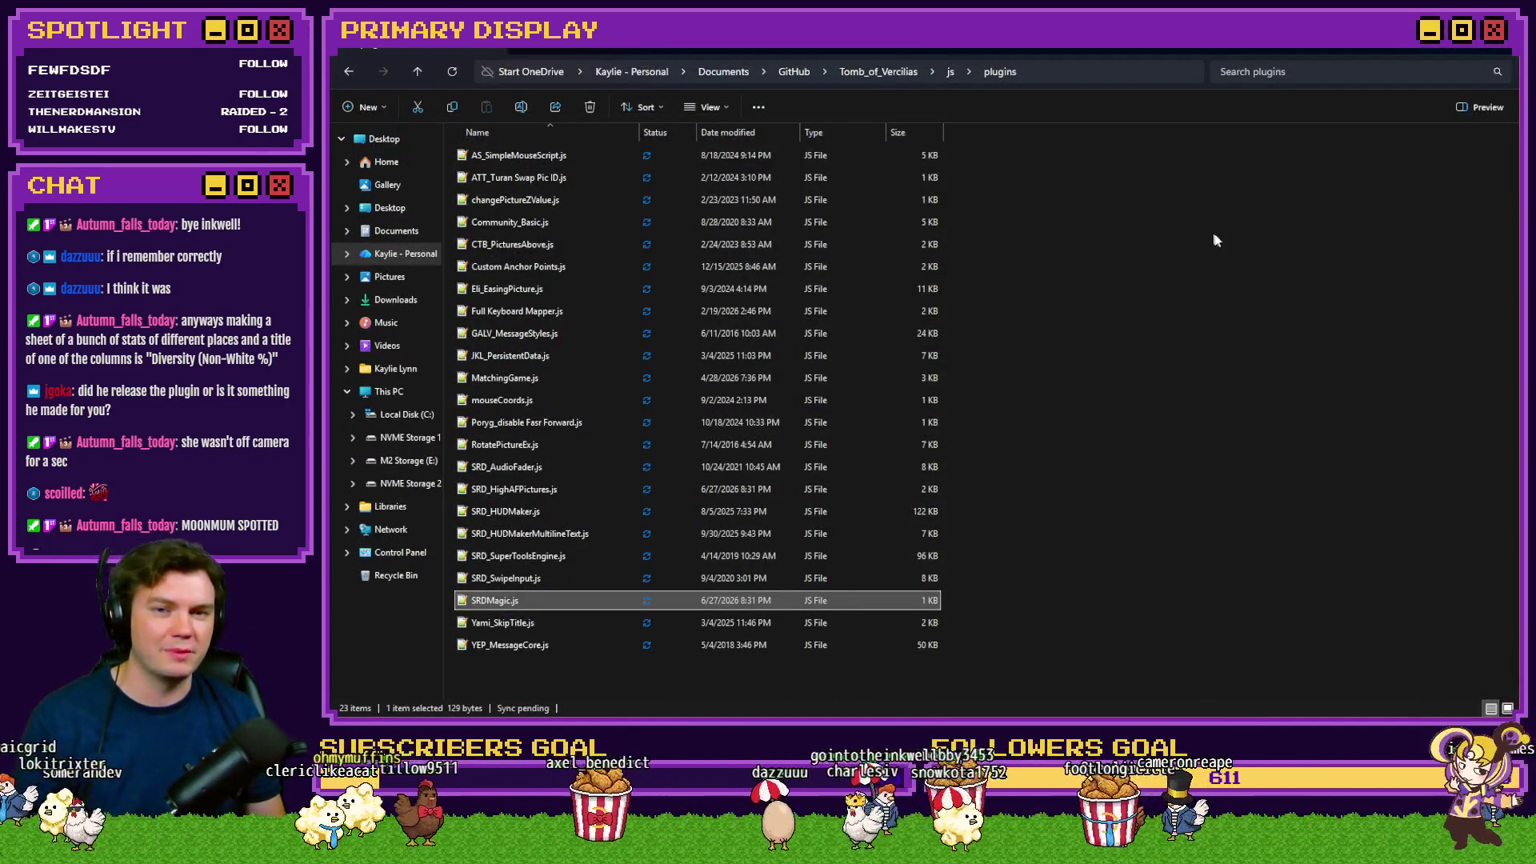
Browse to Tomb_of_Vercilias/img/pictures, then bring up the perkcard8.png shovel card in Photoshop
left_click(891, 70)
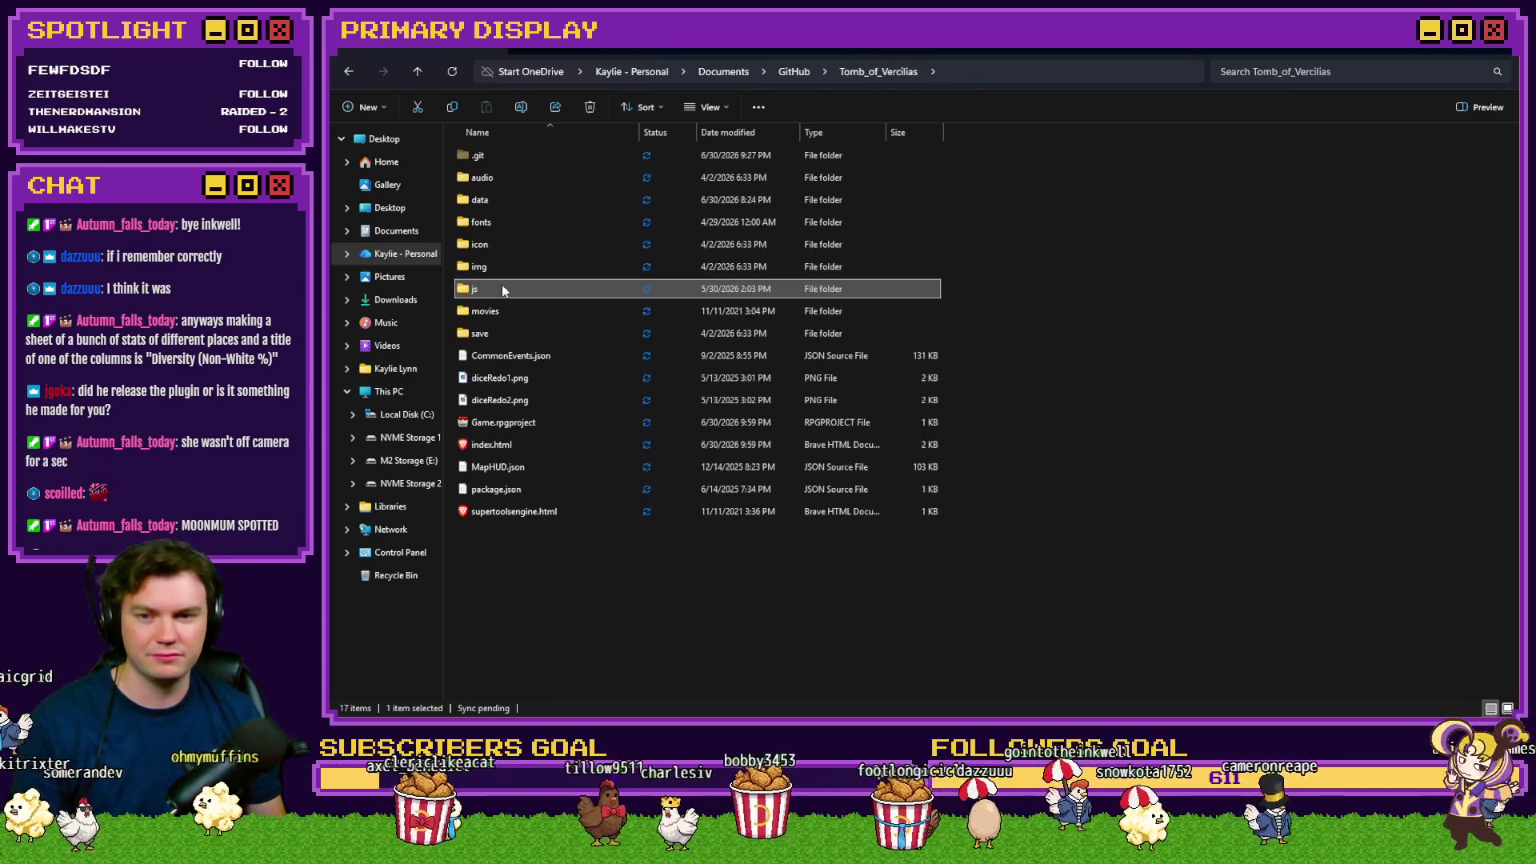
left_click(504, 266)
double_click(504, 265)
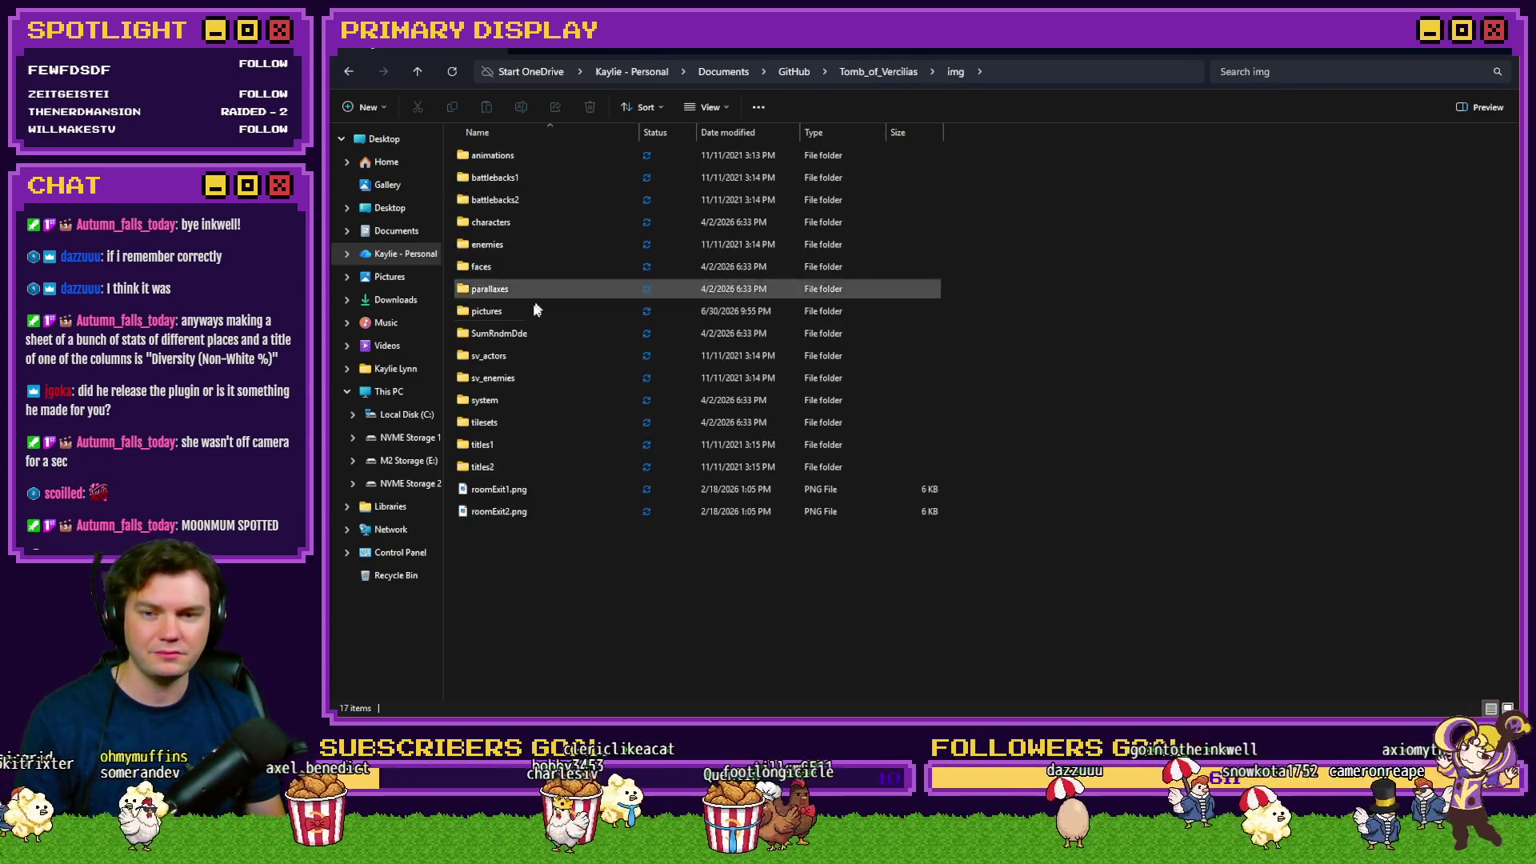
double_click(530, 306)
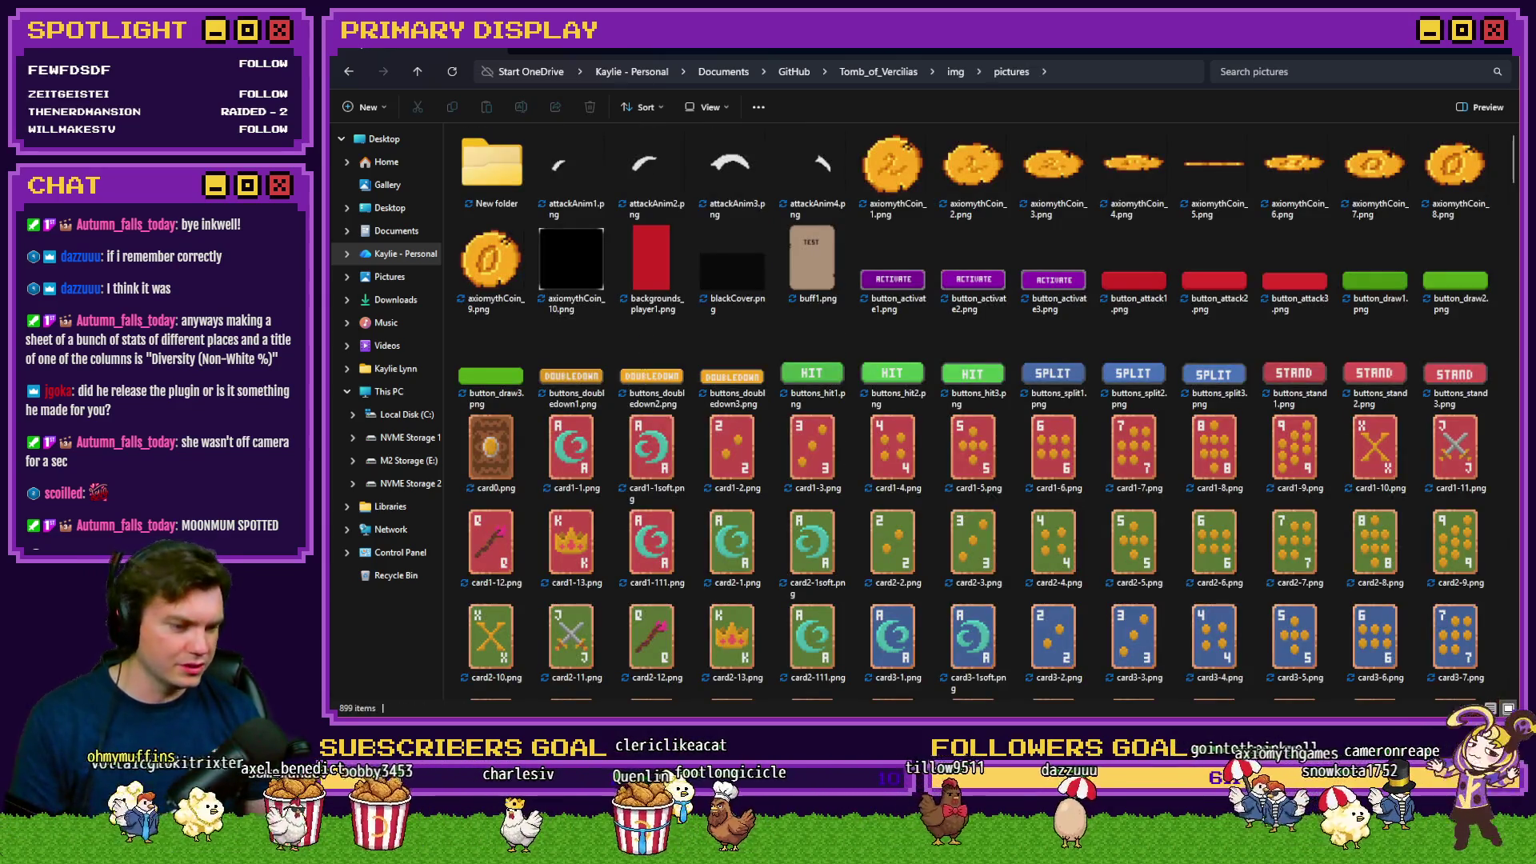
key("alt+Tab")
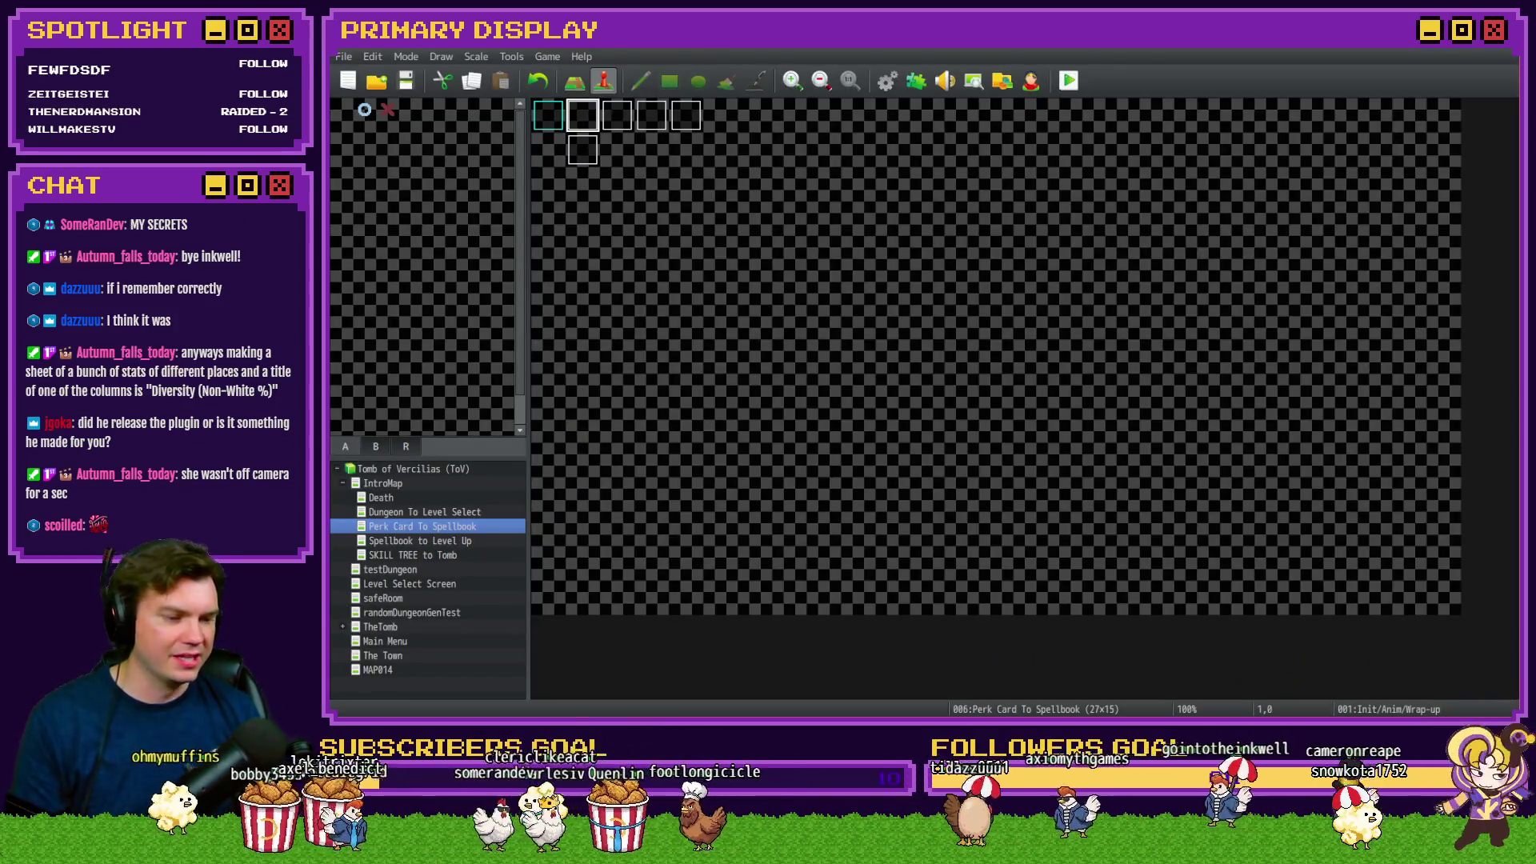
key("alt+Tab")
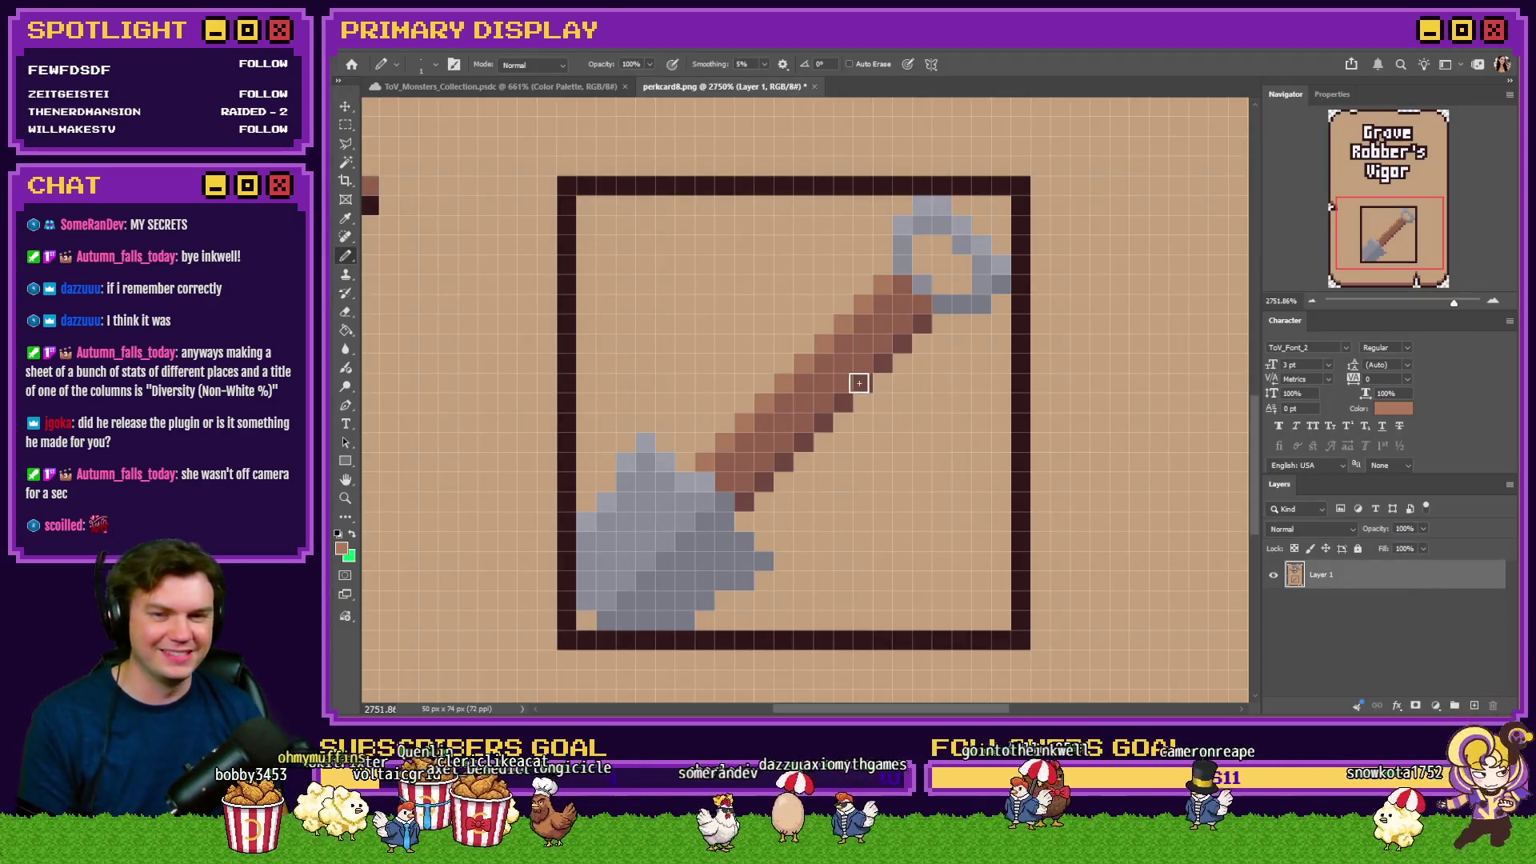
Pick the dark border colour and outline the shovel's loop, filling its hole dark
left_click(714, 181, "alt")
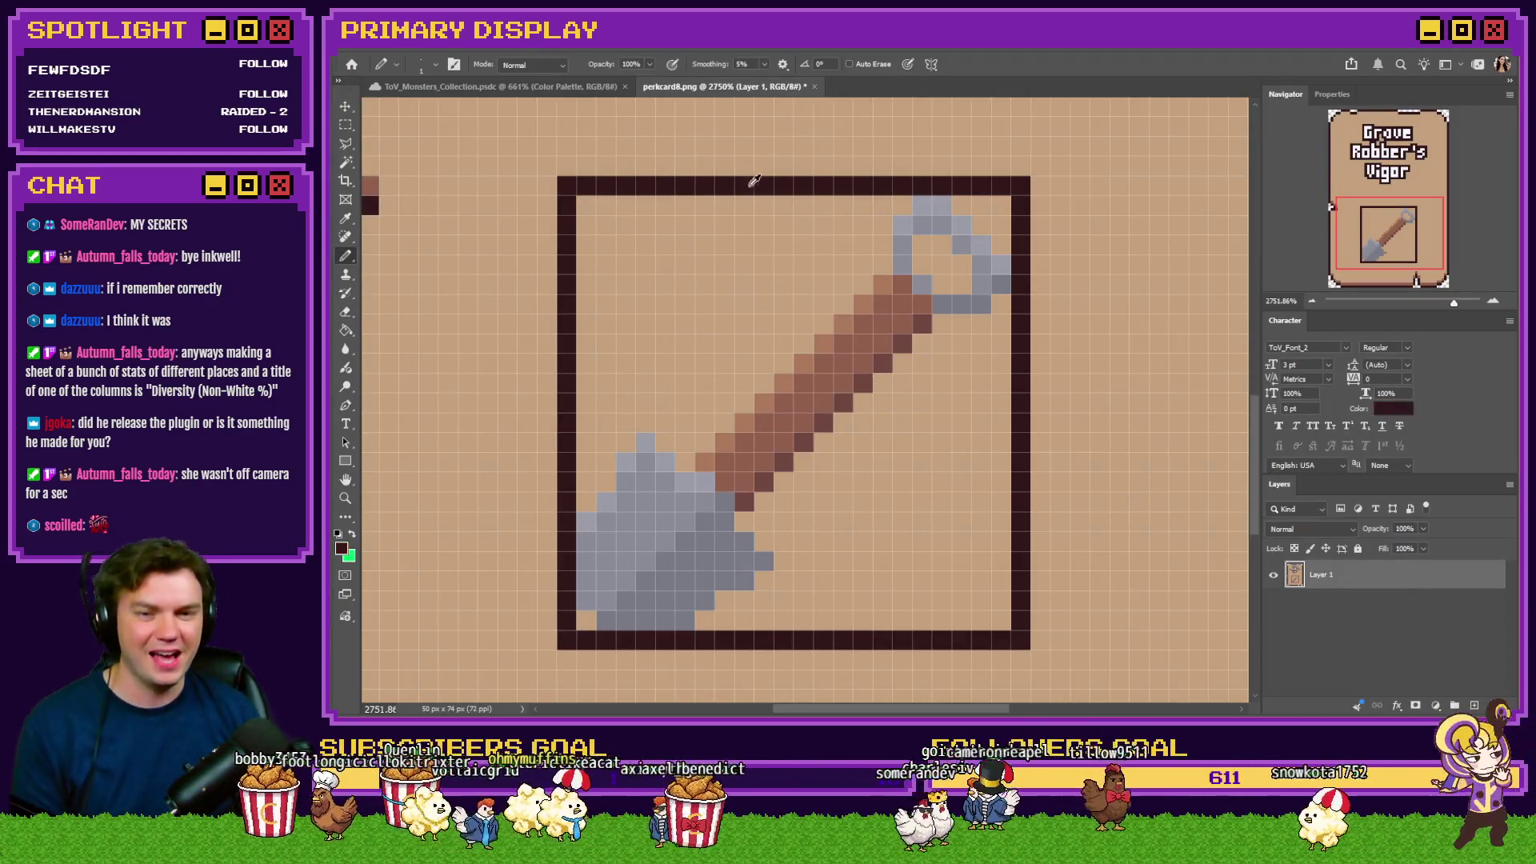
mouse_move(923, 246)
left_mouse_down()
mouse_move(942, 281)
mouse_move(962, 272)
left_mouse_up()
left_click(963, 205)
left_click(982, 226)
left_click(1001, 245)
left_click(1000, 304)
left_click(982, 324)
left_click_drag(970, 325, 942, 324)
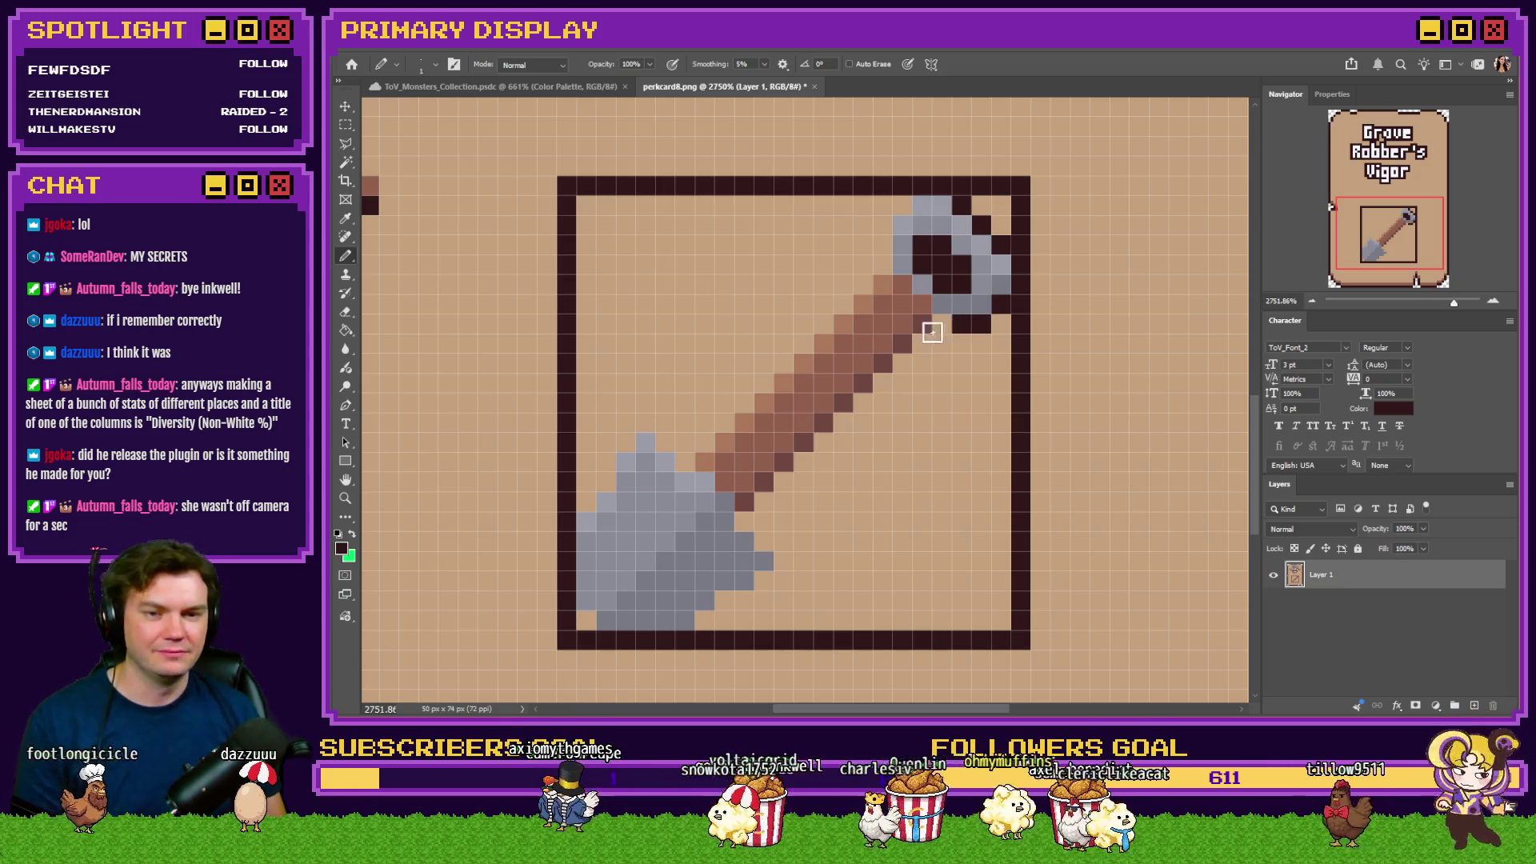
left_click_drag(884, 264, 883, 225)
left_click(902, 205)
left_click(921, 344)
left_click(903, 364)
Draw a dark outline along the lower-right edge of the shovel handle
left_click(883, 384)
left_click(864, 404)
left_click(844, 424)
left_click(824, 444)
left_click(804, 464)
left_click(784, 482)
Outline the shovel blade's right, bottom, left and top edges in the dark colour
left_click(764, 502)
left_click(744, 522)
left_click(764, 540)
left_click(784, 561)
left_click(764, 580)
left_click(744, 600)
left_click(724, 600)
left_click(704, 619)
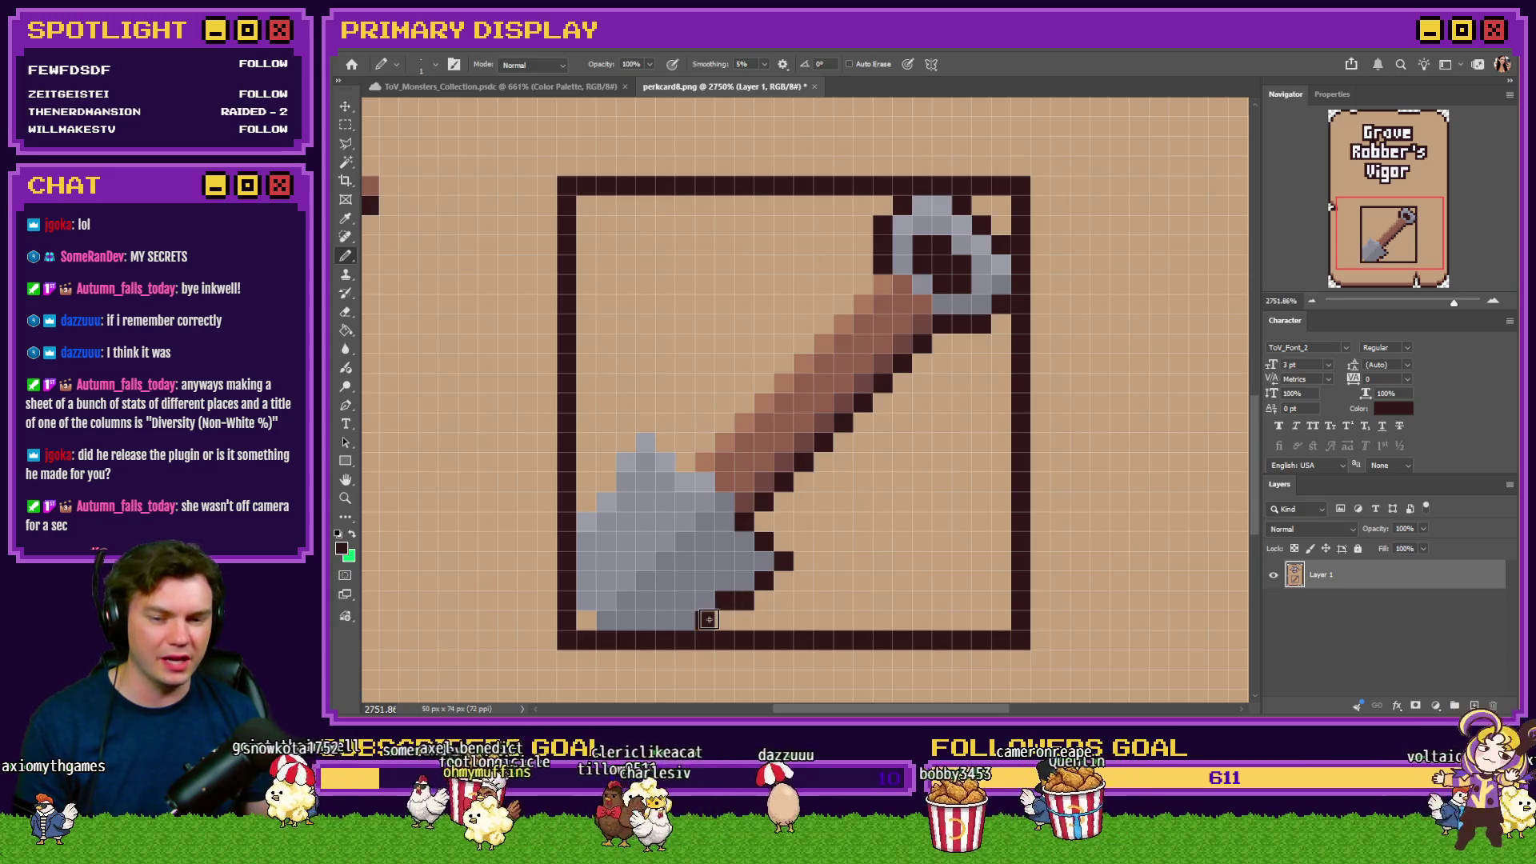
left_click(584, 619)
left_click(584, 501)
left_click(604, 480)
left_click(606, 462)
left_click(626, 443)
left_click(645, 422)
left_click(664, 443)
left_click(683, 462)
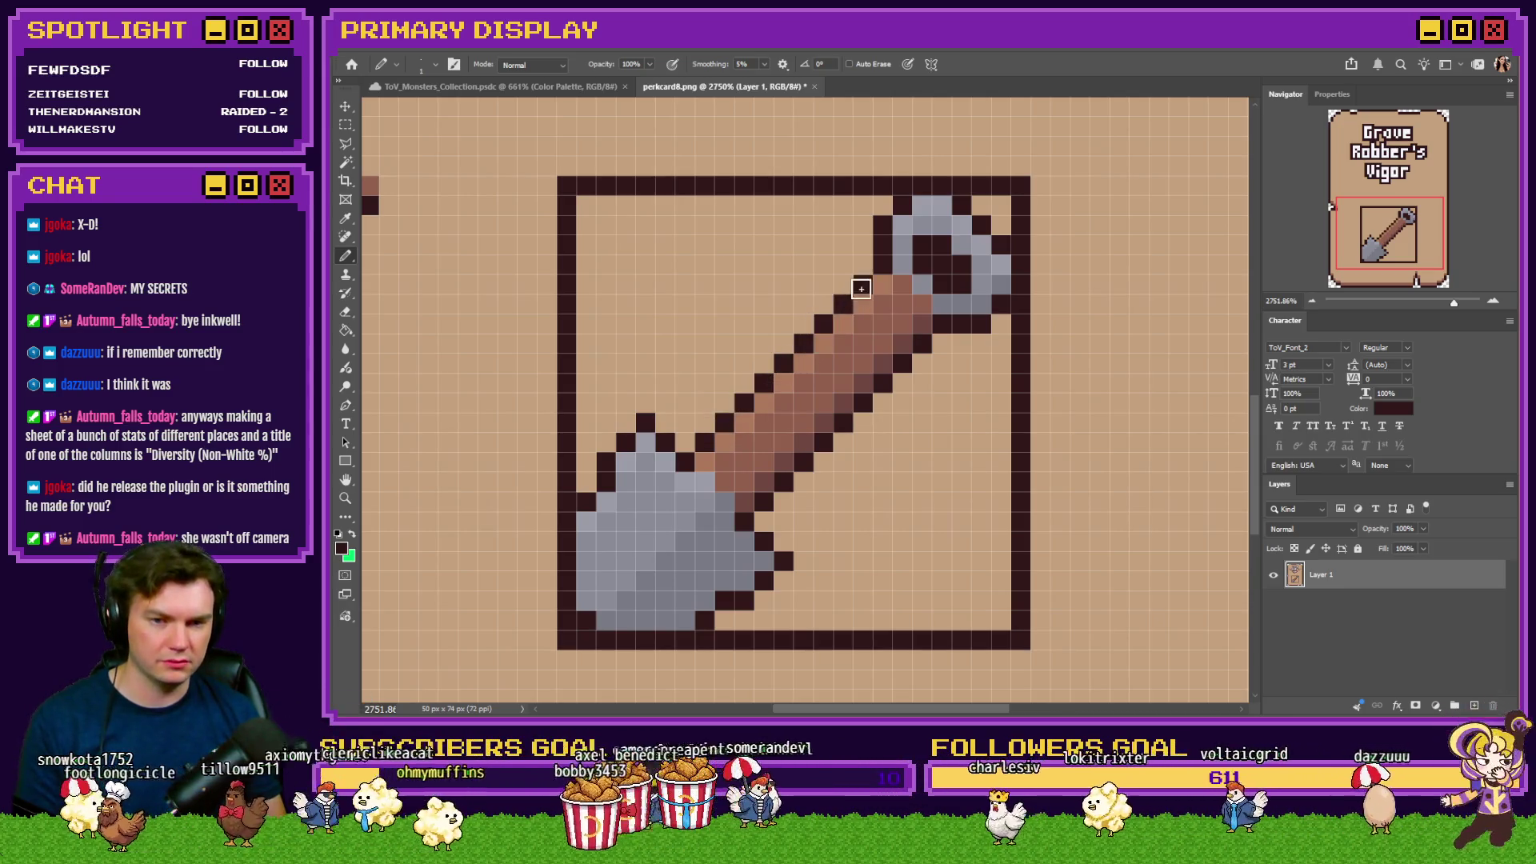
Erase the dark square frame surrounding the shovel
mouse_move(569, 186)
left_mouse_down()
mouse_move(1028, 200)
mouse_move(1054, 644)
mouse_move(566, 640)
mouse_move(579, 164)
left_mouse_up()
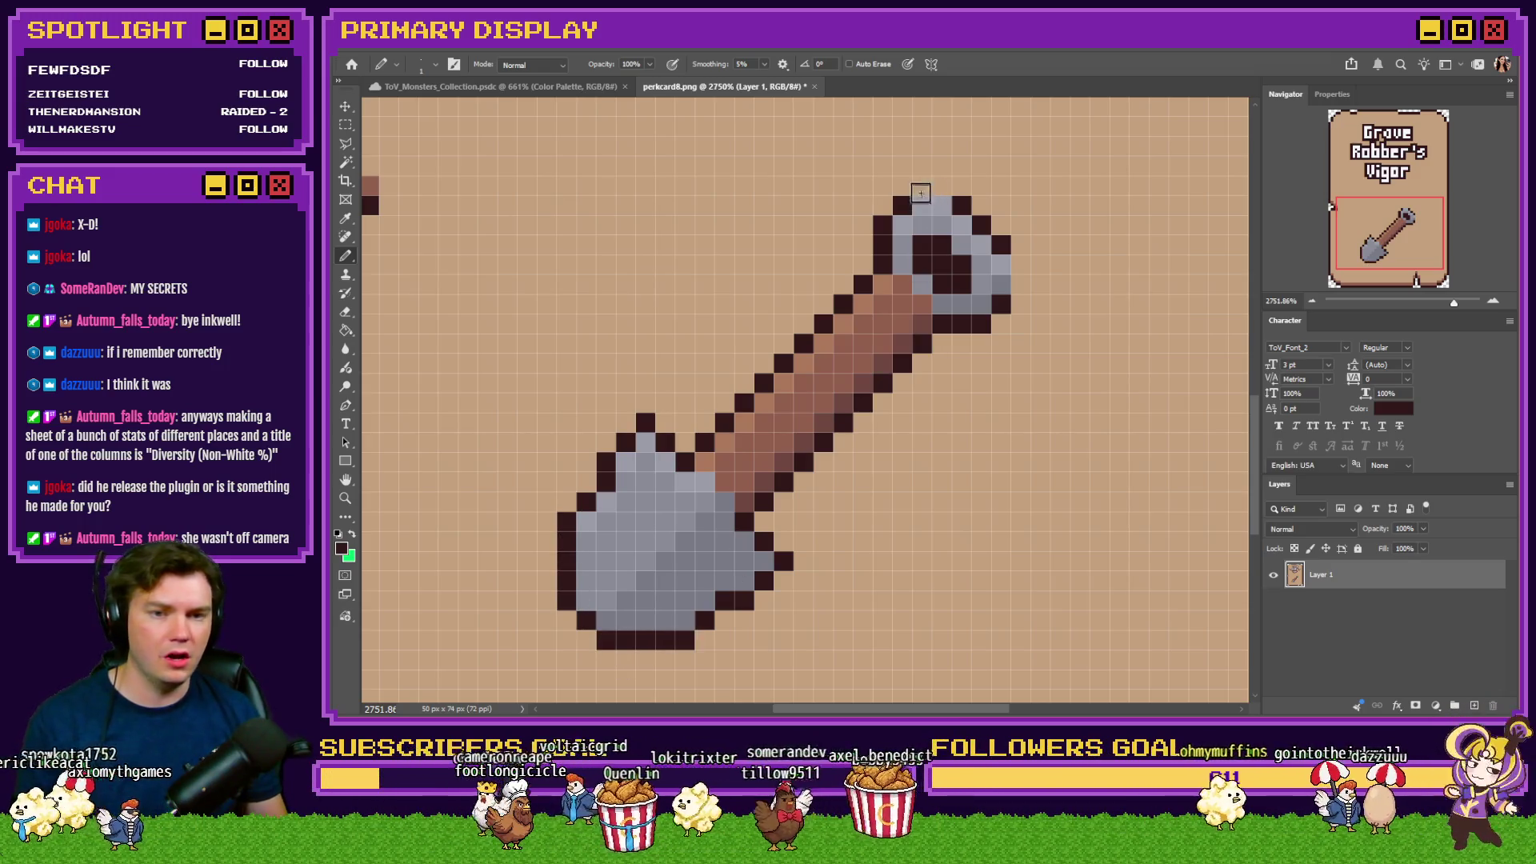
scroll(914, 324, "down", 4)
scroll(640, 294, "up", 2)
Select the Rectangular Marquee tool and apply new image size settings to the perk card
left_click(346, 125)
scroll(583, 343, "down", 1)
scroll(588, 360, "up", 3)
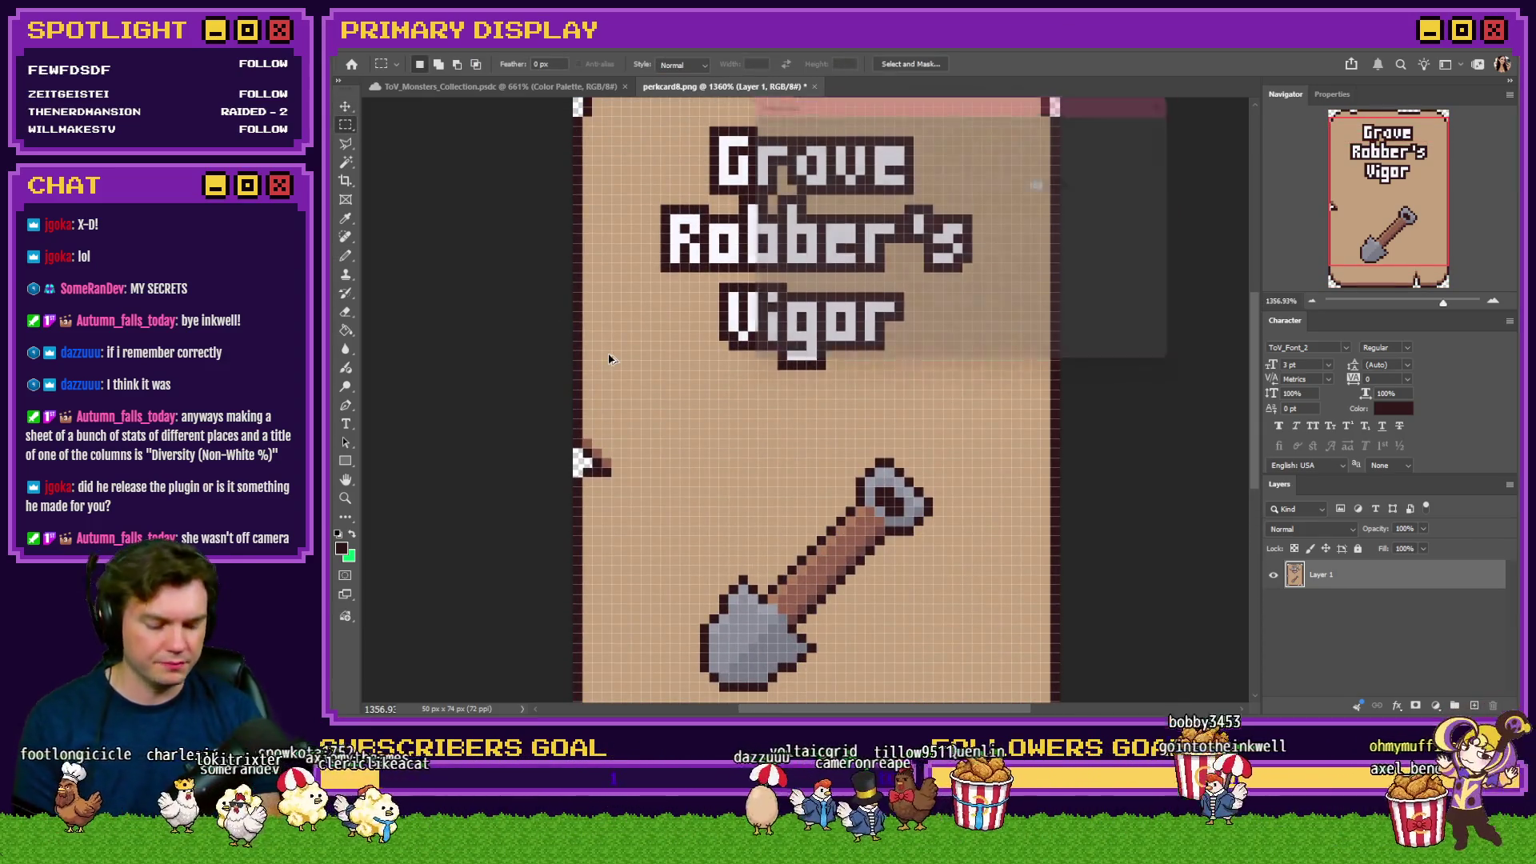
key("ctrl+alt+i")
key("Return")
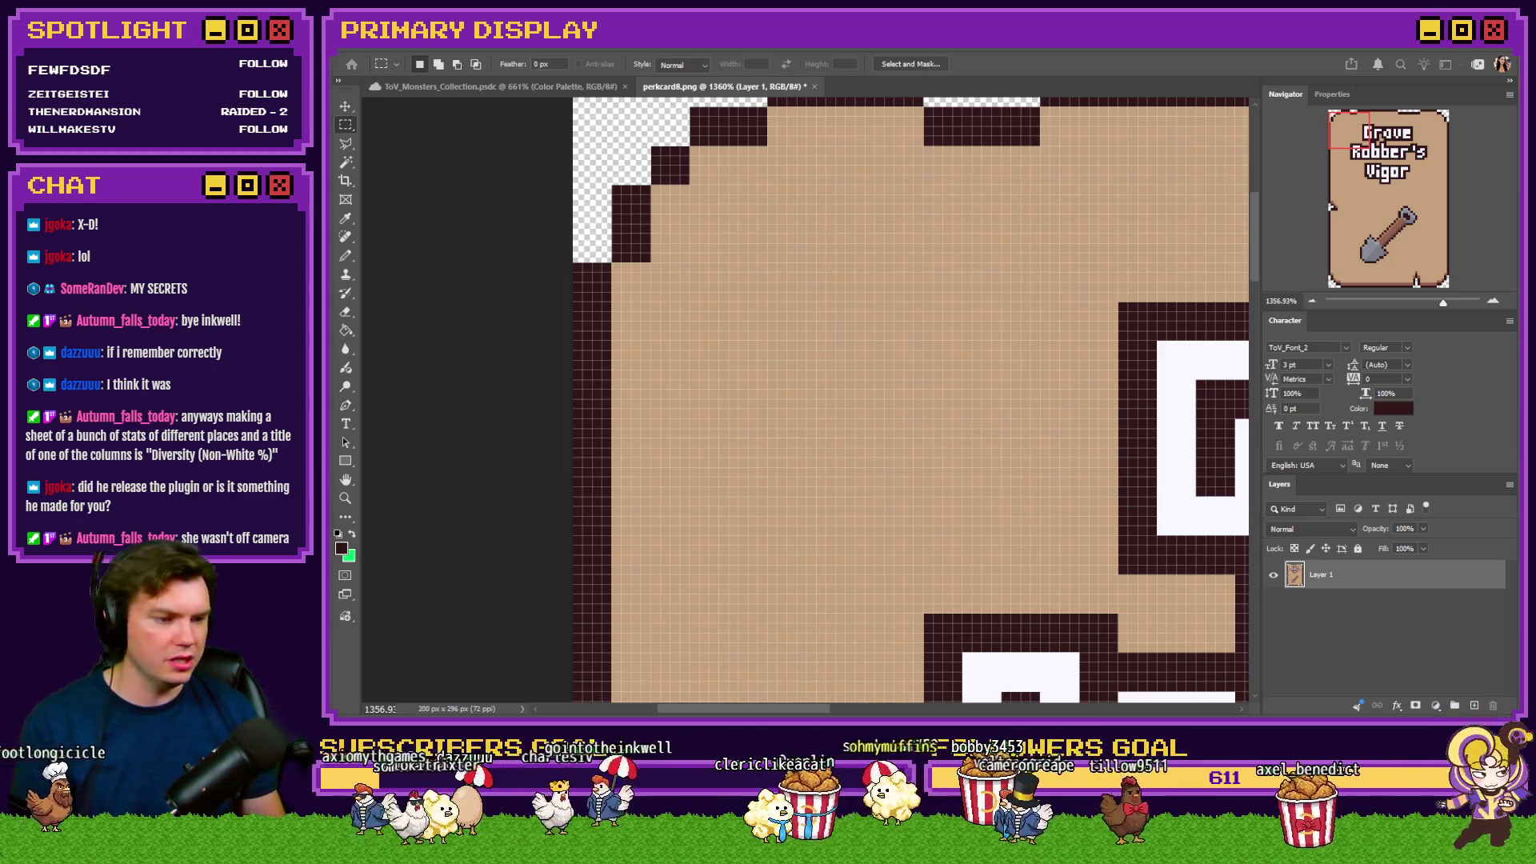
Save the card as the PNG perkcard8.png, accepting the PNG format options
key("ctrl+s")
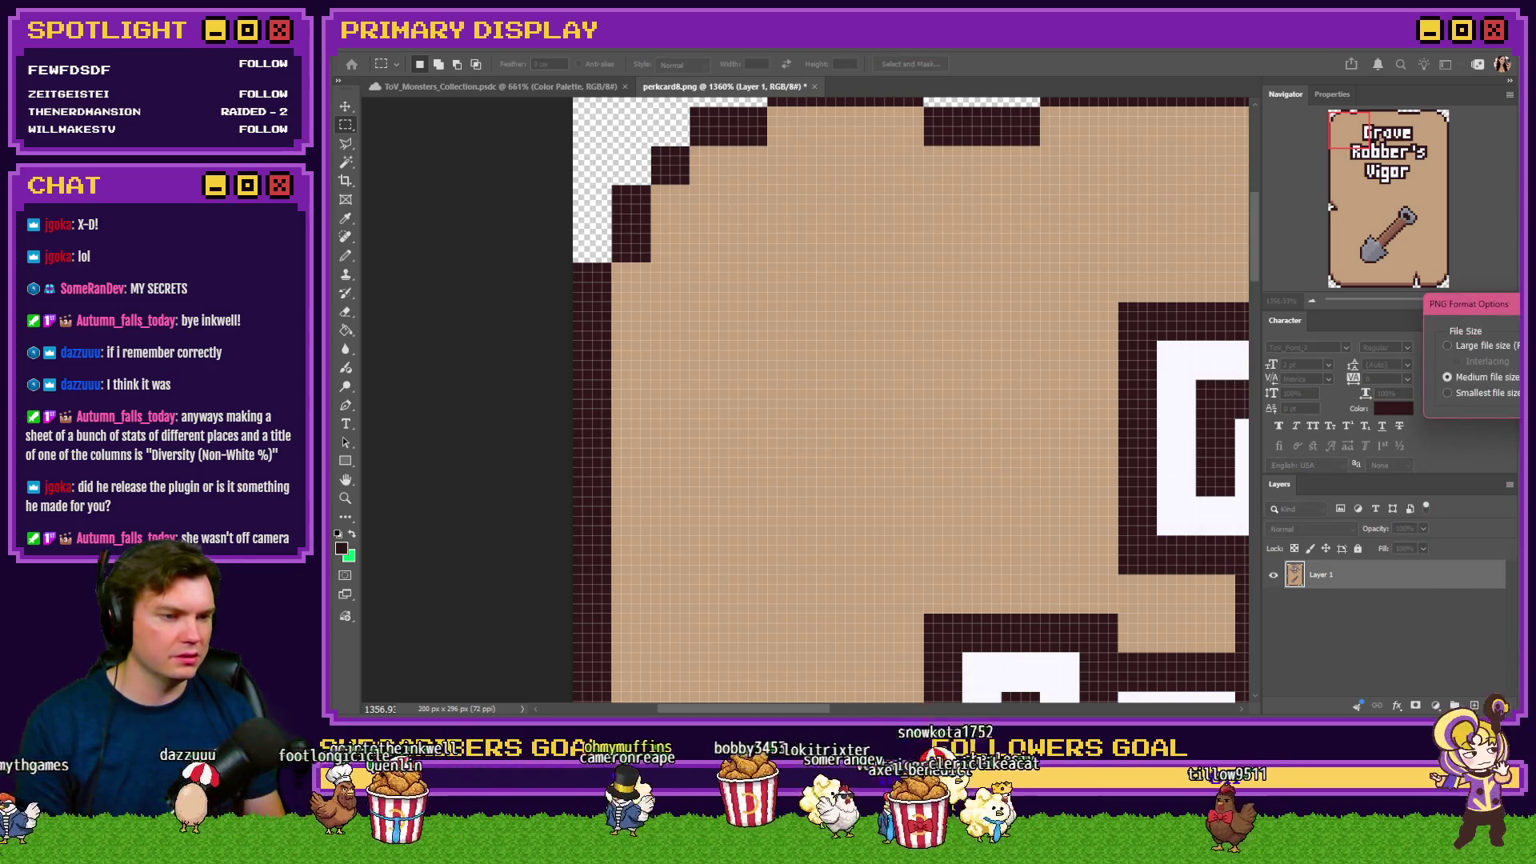
key("Return")
key("alt+Tab")
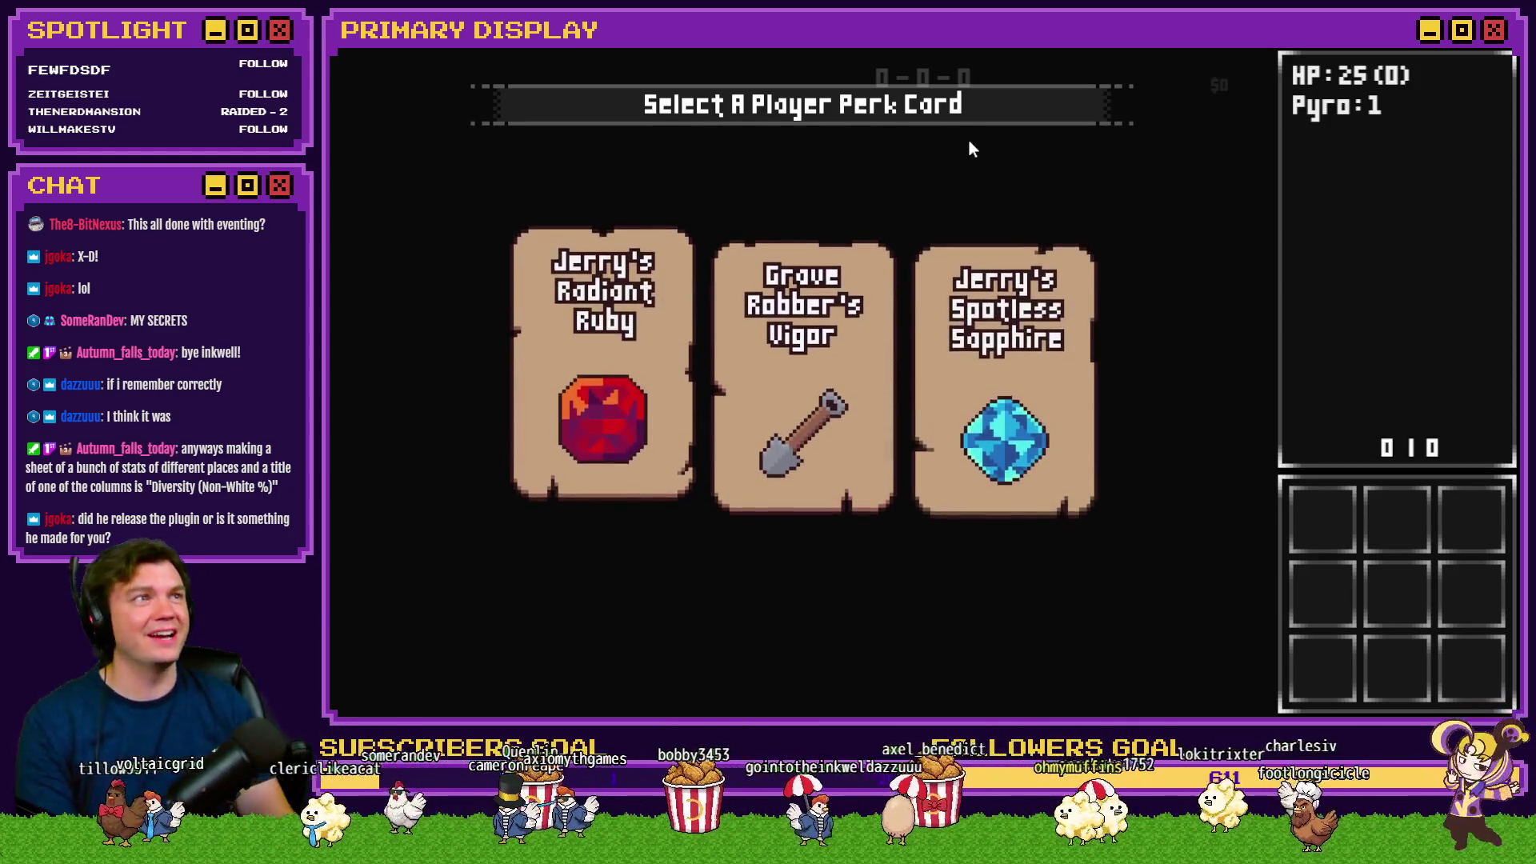
Playtest to the Select A Player Perk Card screen, then quit and reopen the Init/Anim/Wrap-up event
mouse_move(824, 295)
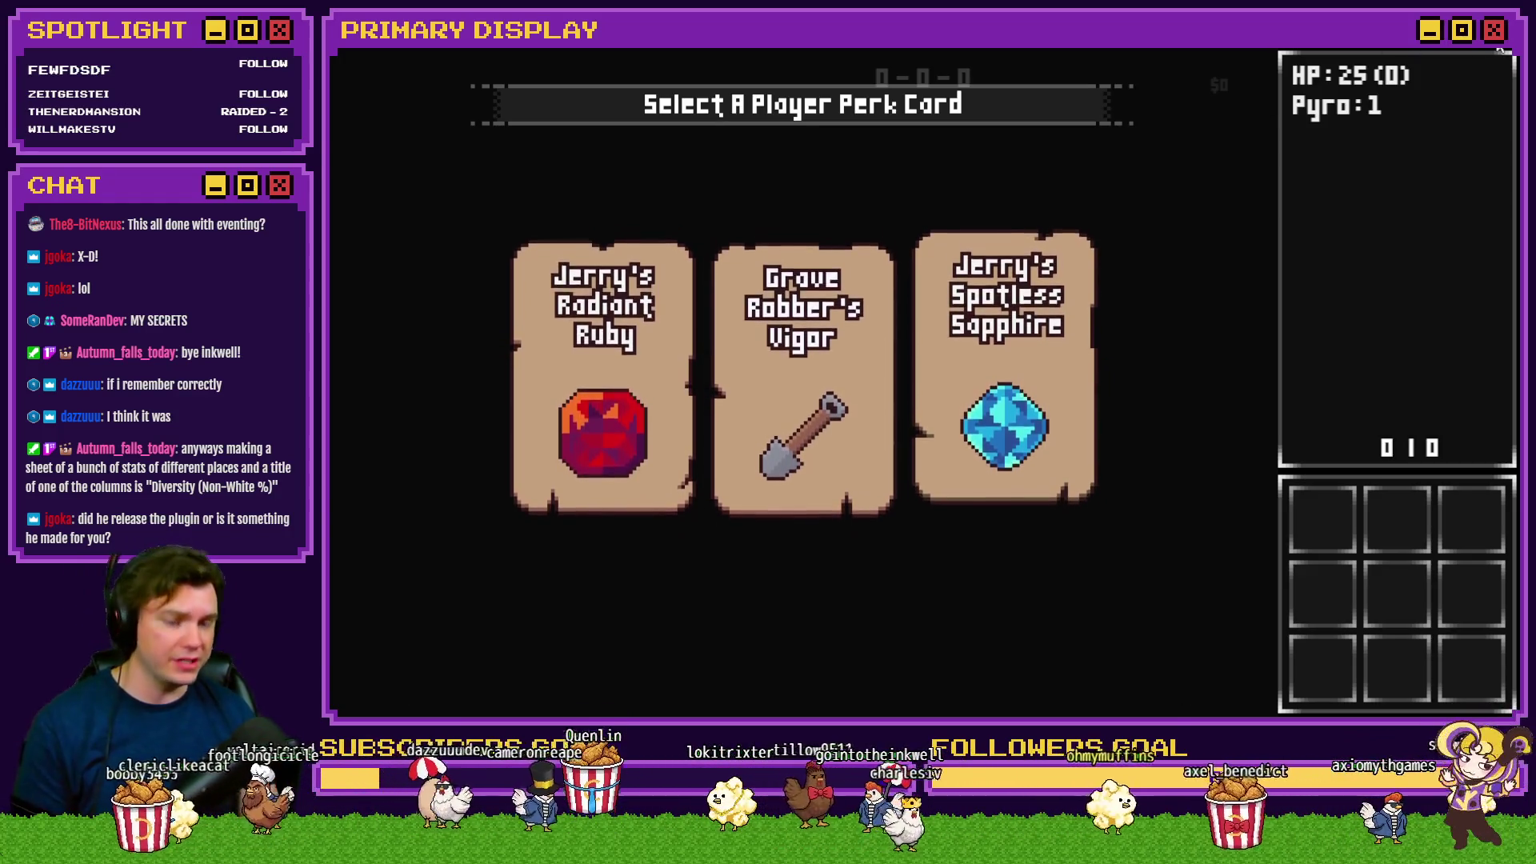
key("alt+F4")
double_click(581, 118)
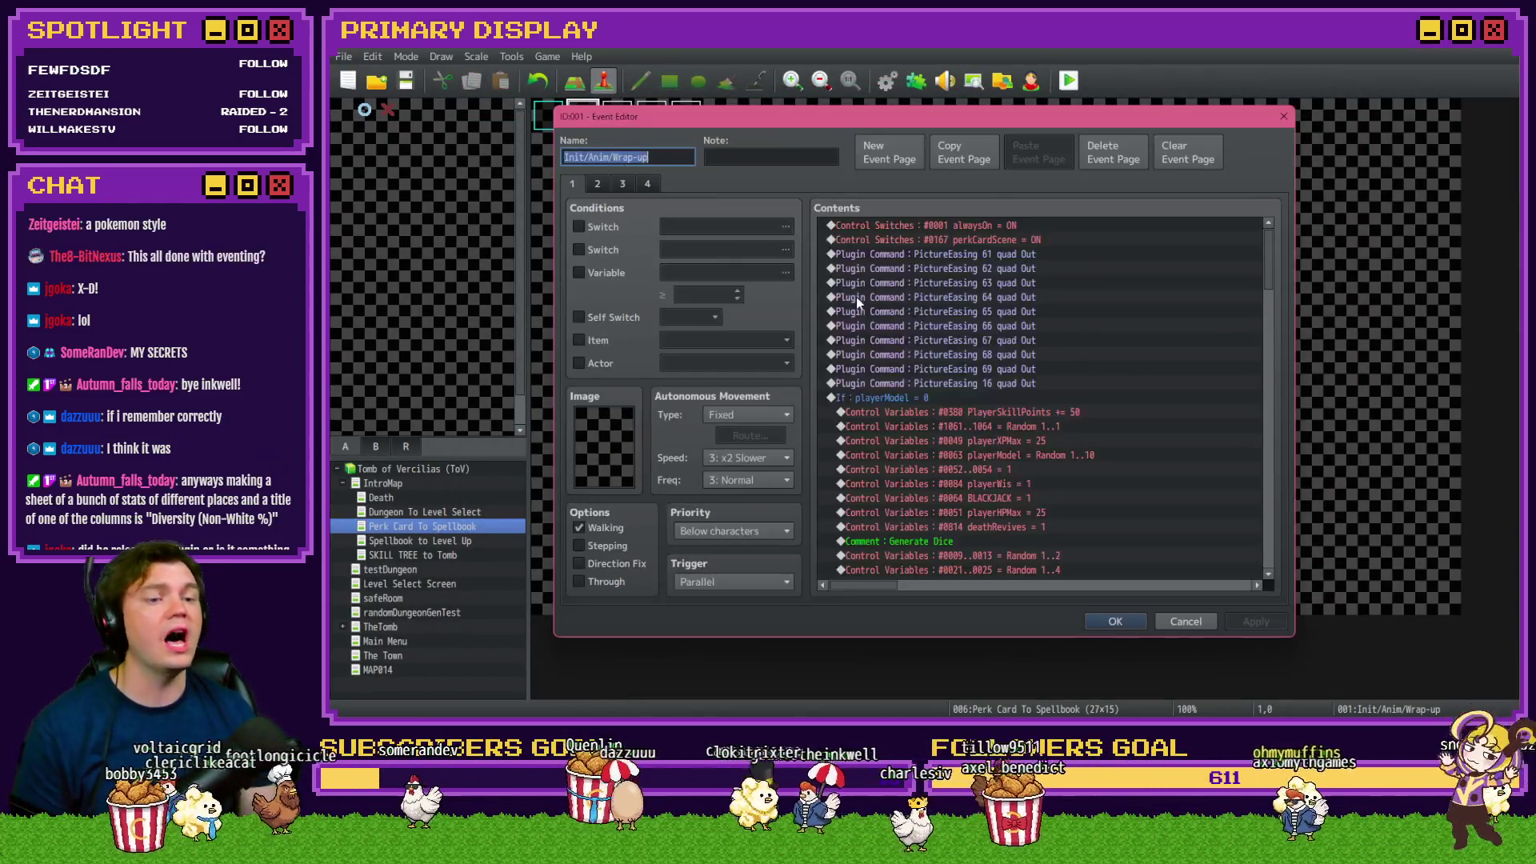
Close the event editor and check the Plugin Manager's installed plugins without changes
left_click(1283, 116)
left_click(916, 80)
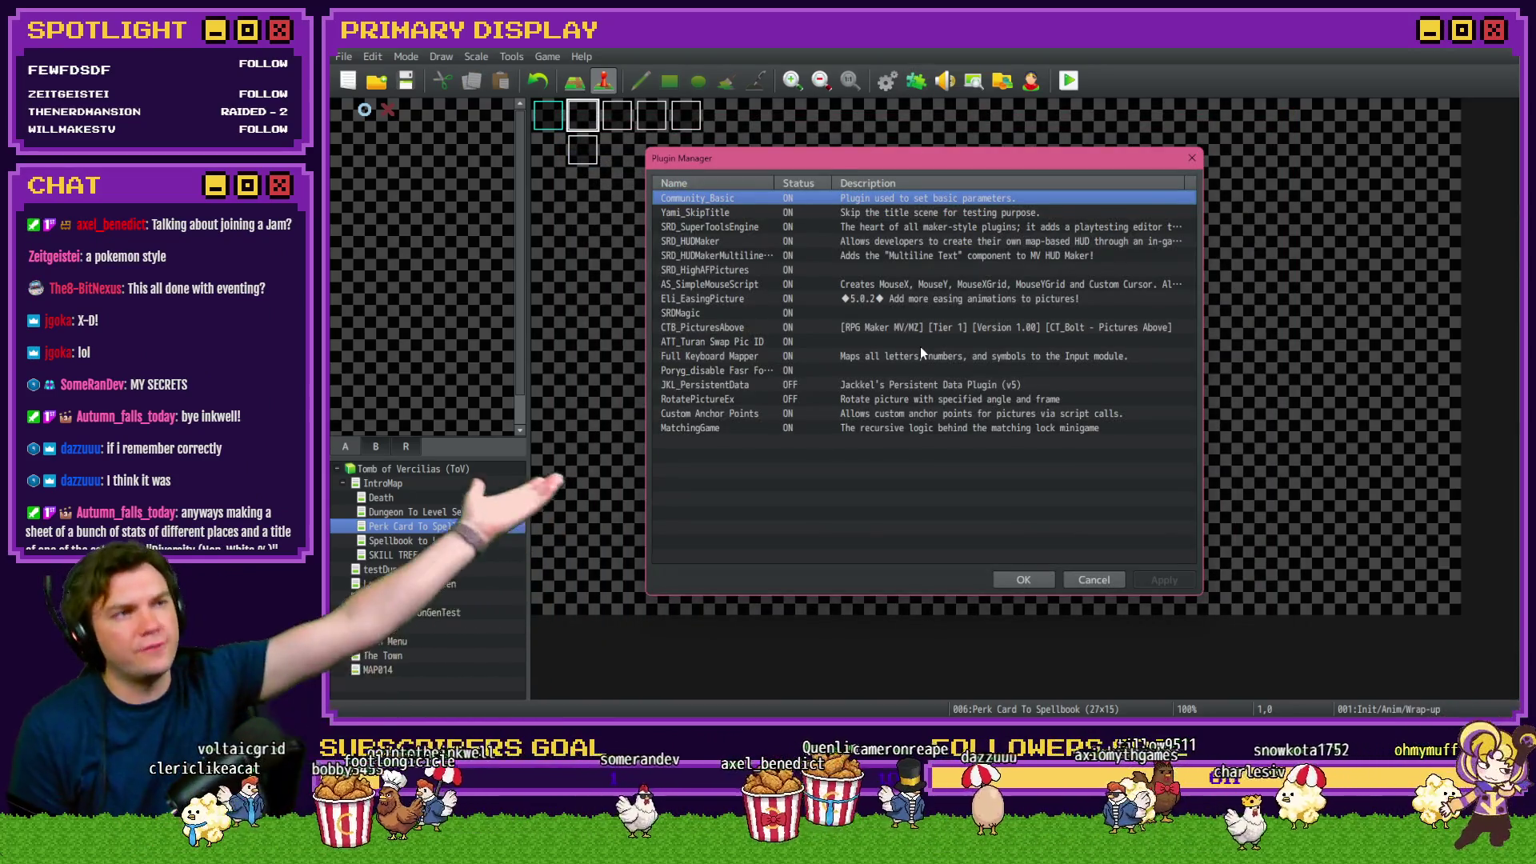
left_click(1093, 580)
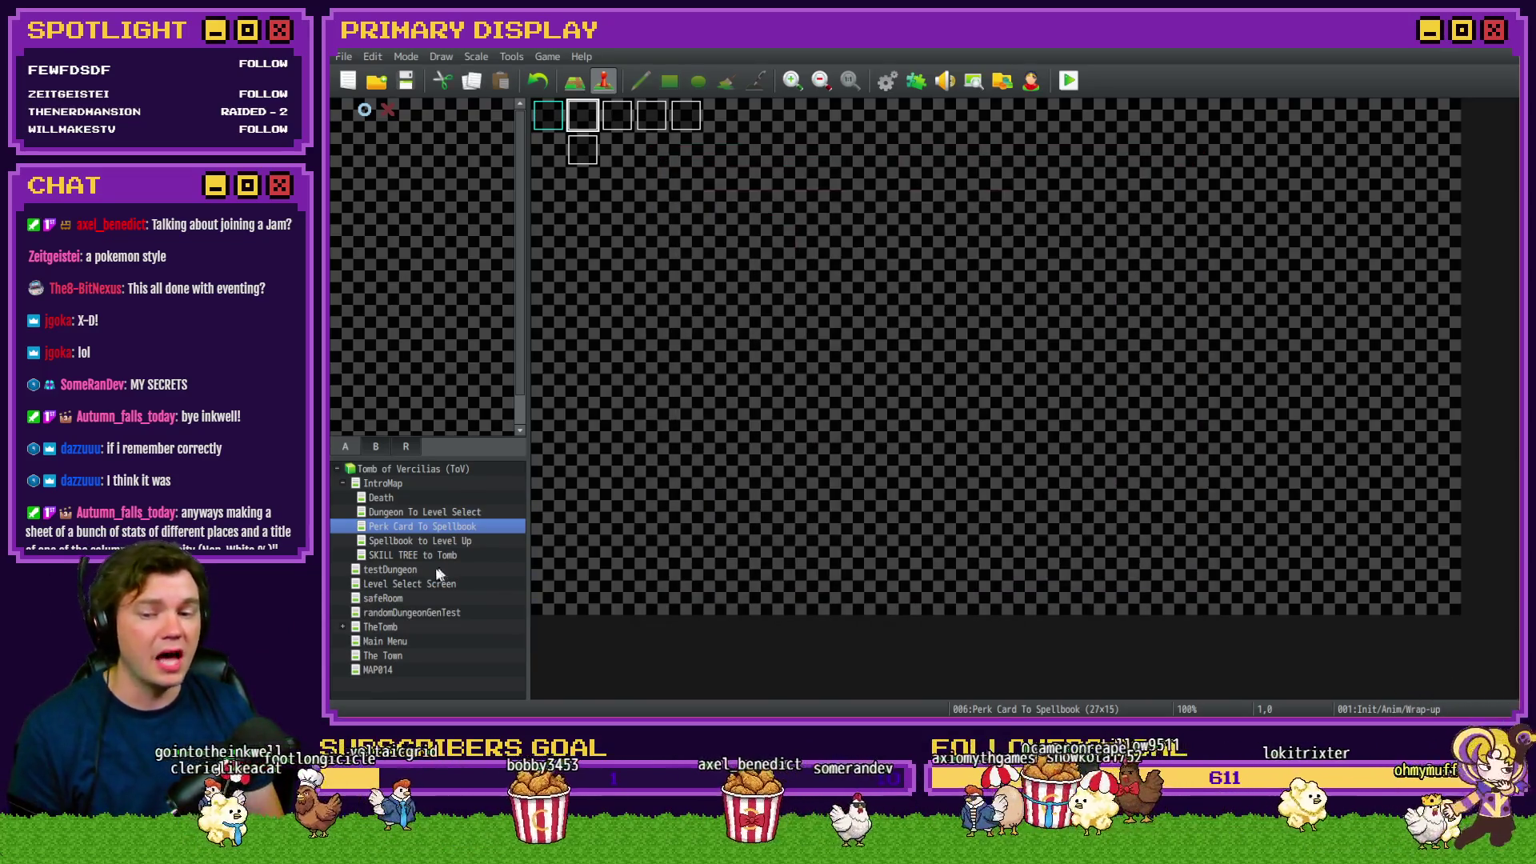
Reopen the Init/Anim/Wrap-up event to page 4 and select the Check Perk 1 picture-swap script
double_click(595, 119)
left_click(607, 185)
left_click(622, 185)
left_click(648, 185)
scroll(940, 340, "down", 4)
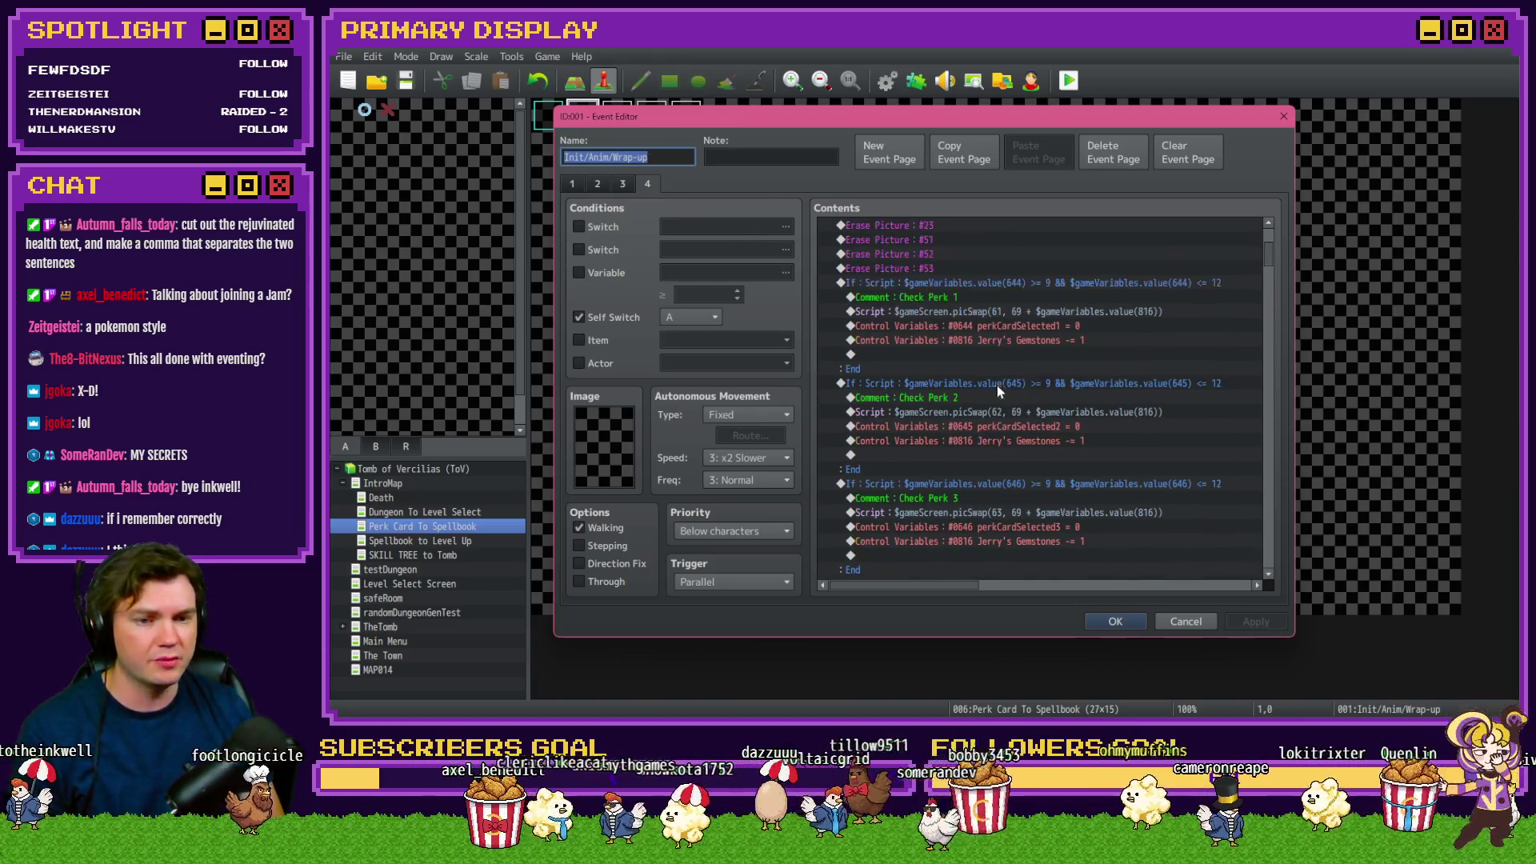
left_click(1053, 311)
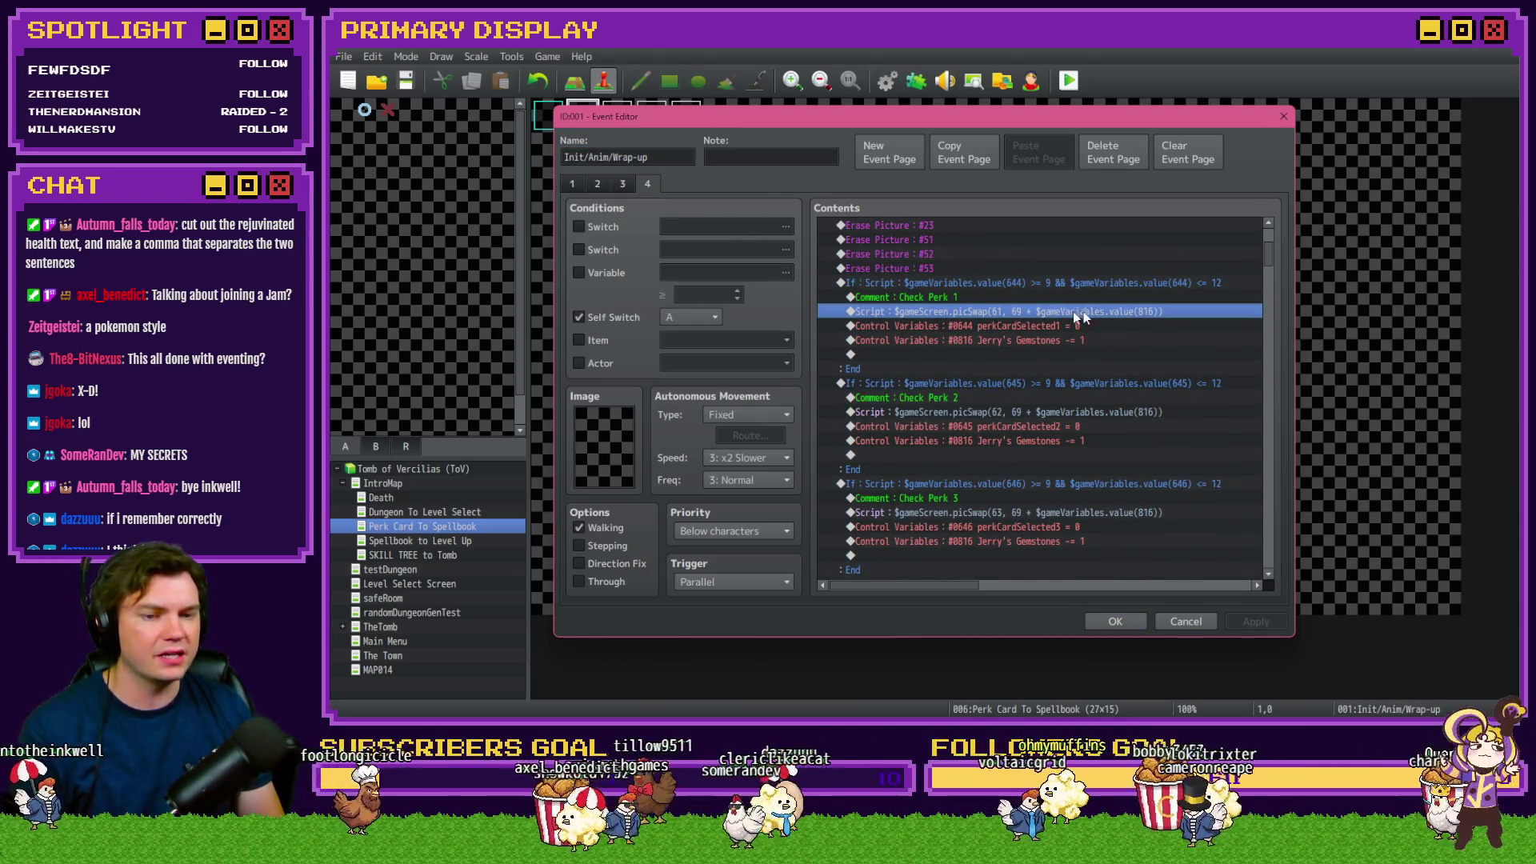
Review the Check Perk 2 block and the perk icon reset script, then confirm with OK
left_click(1016, 382)
scroll(1041, 388, "down", 14)
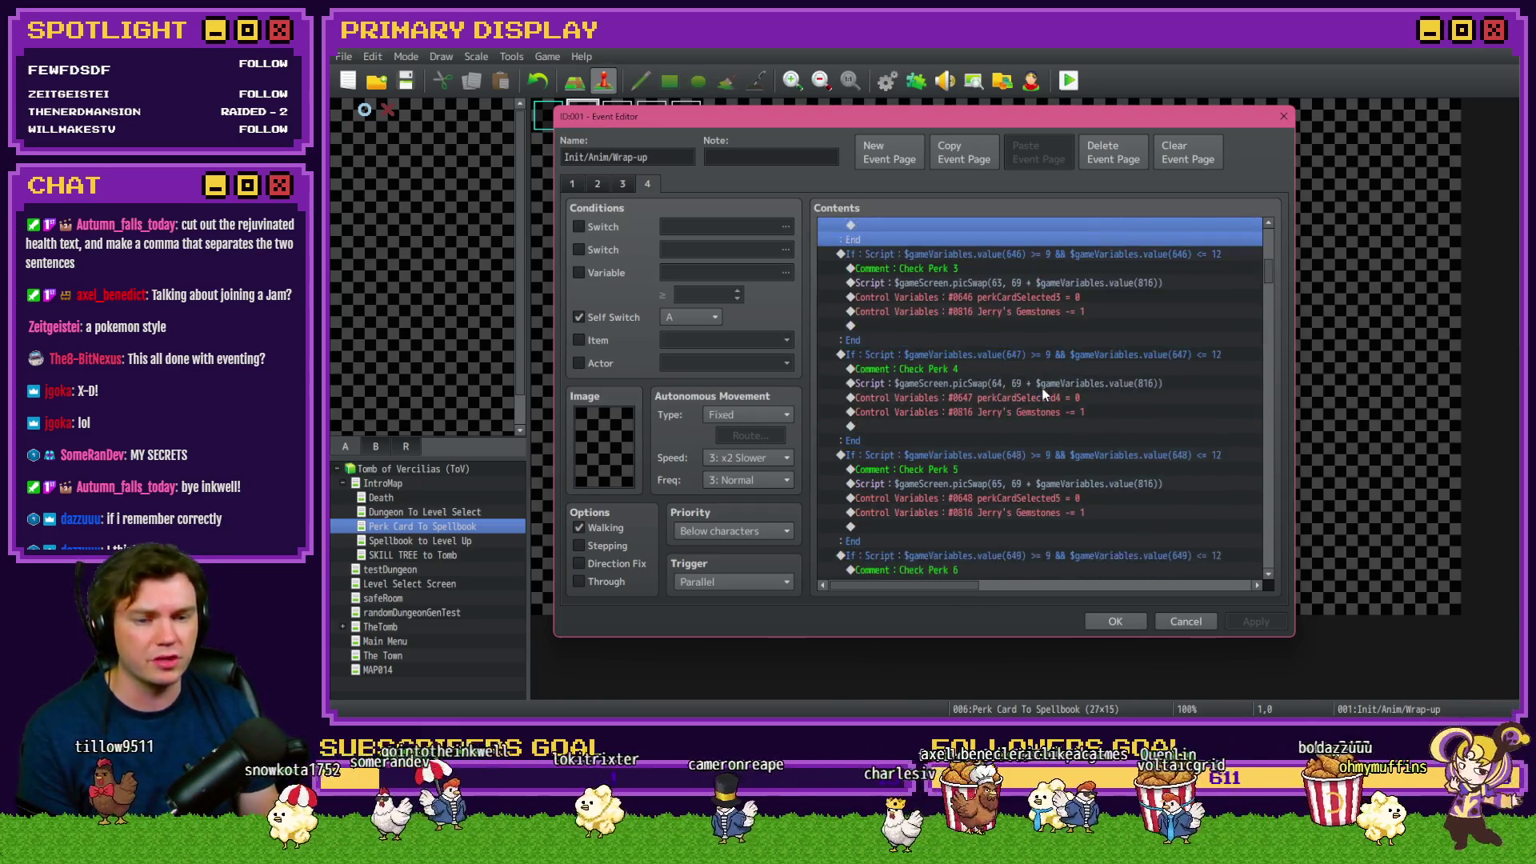
scroll(1041, 384, "down", 15)
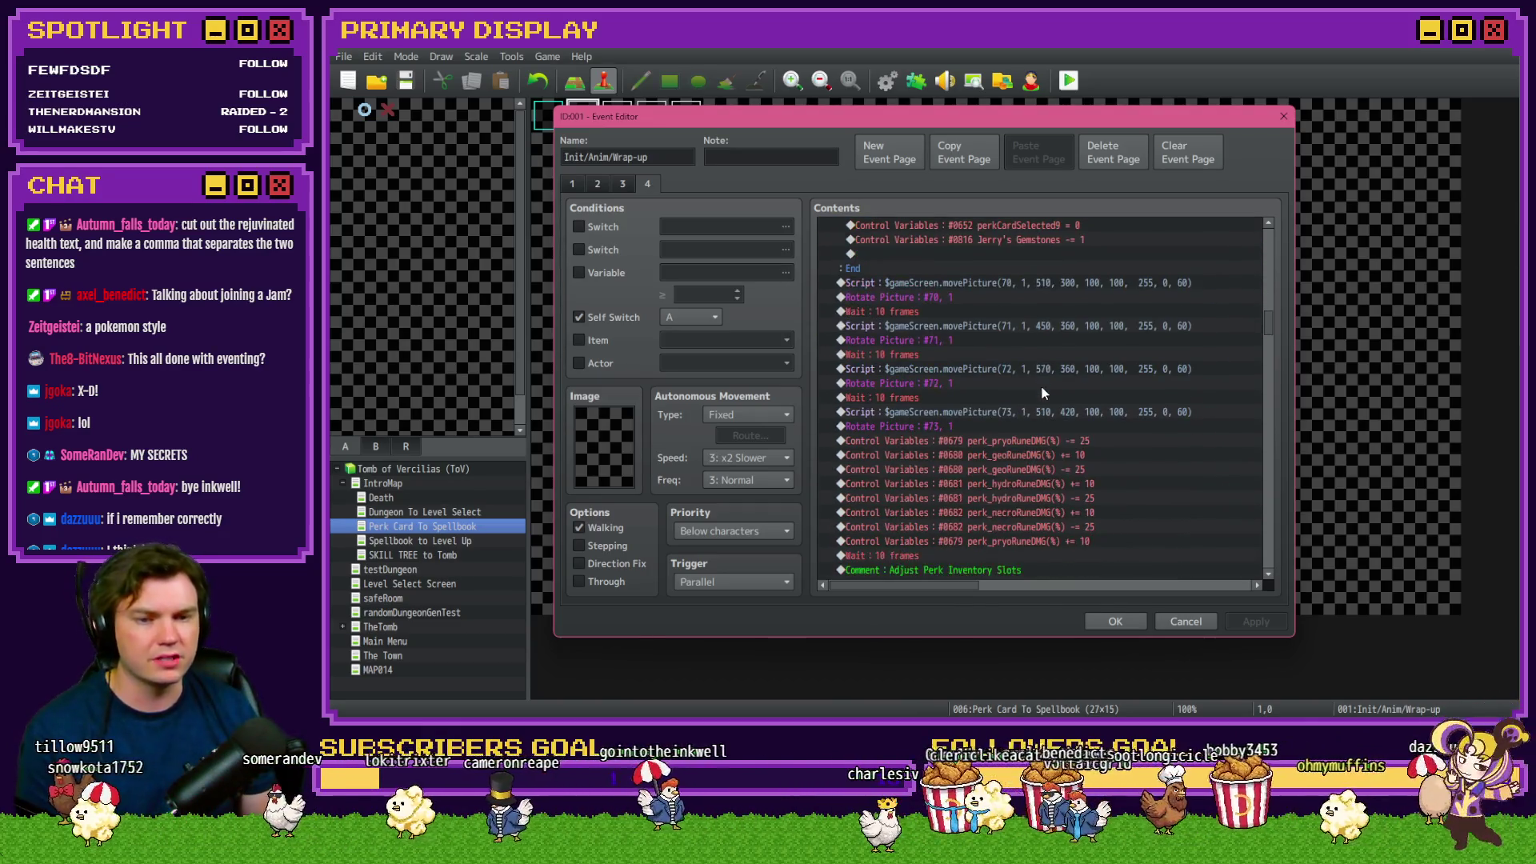
scroll(995, 409, "down", 2)
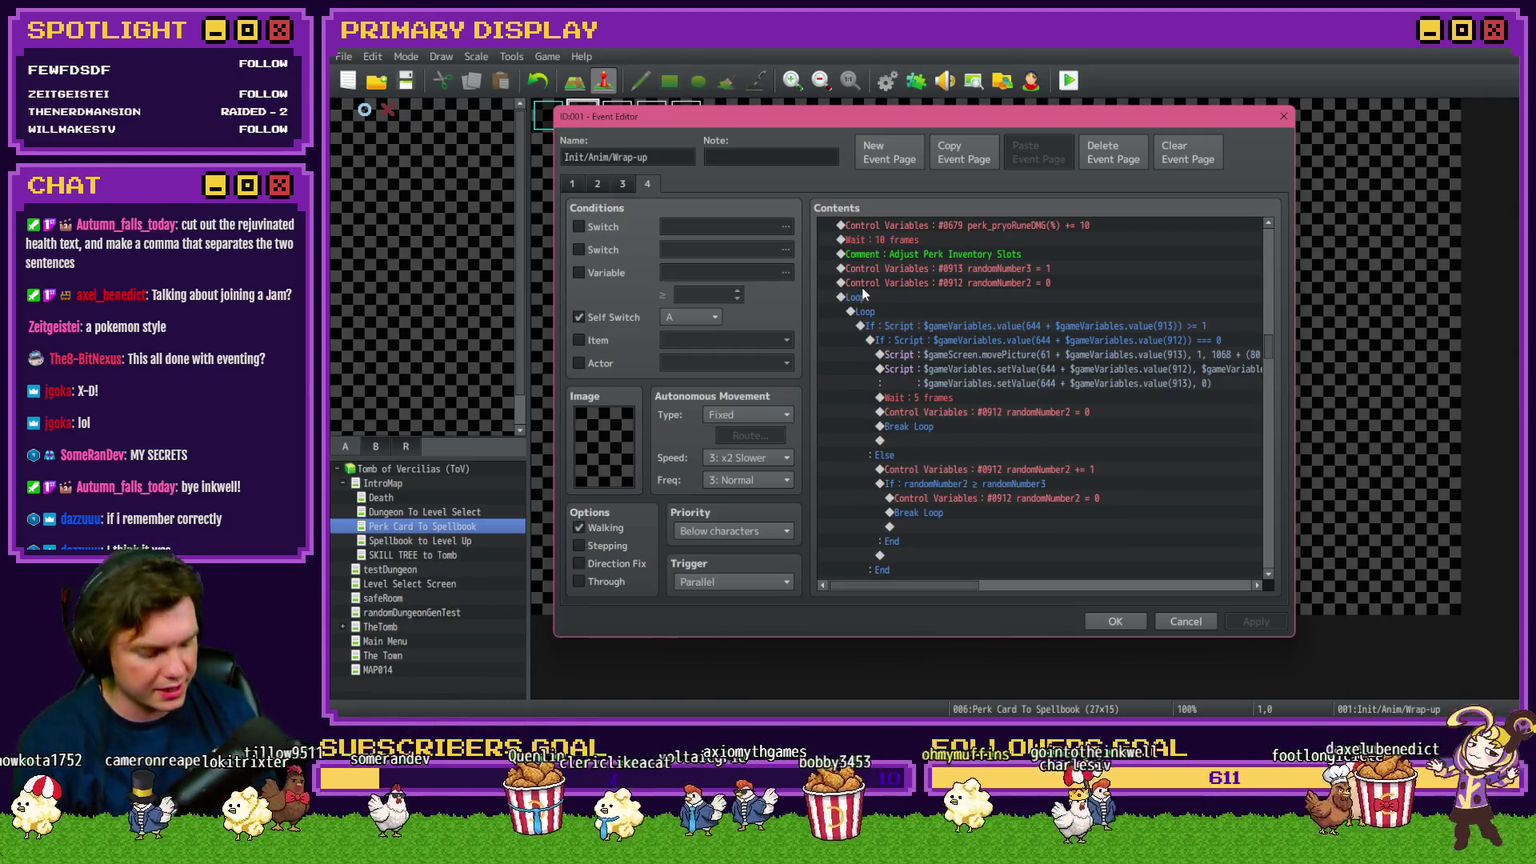
scroll(968, 344, "down", 5)
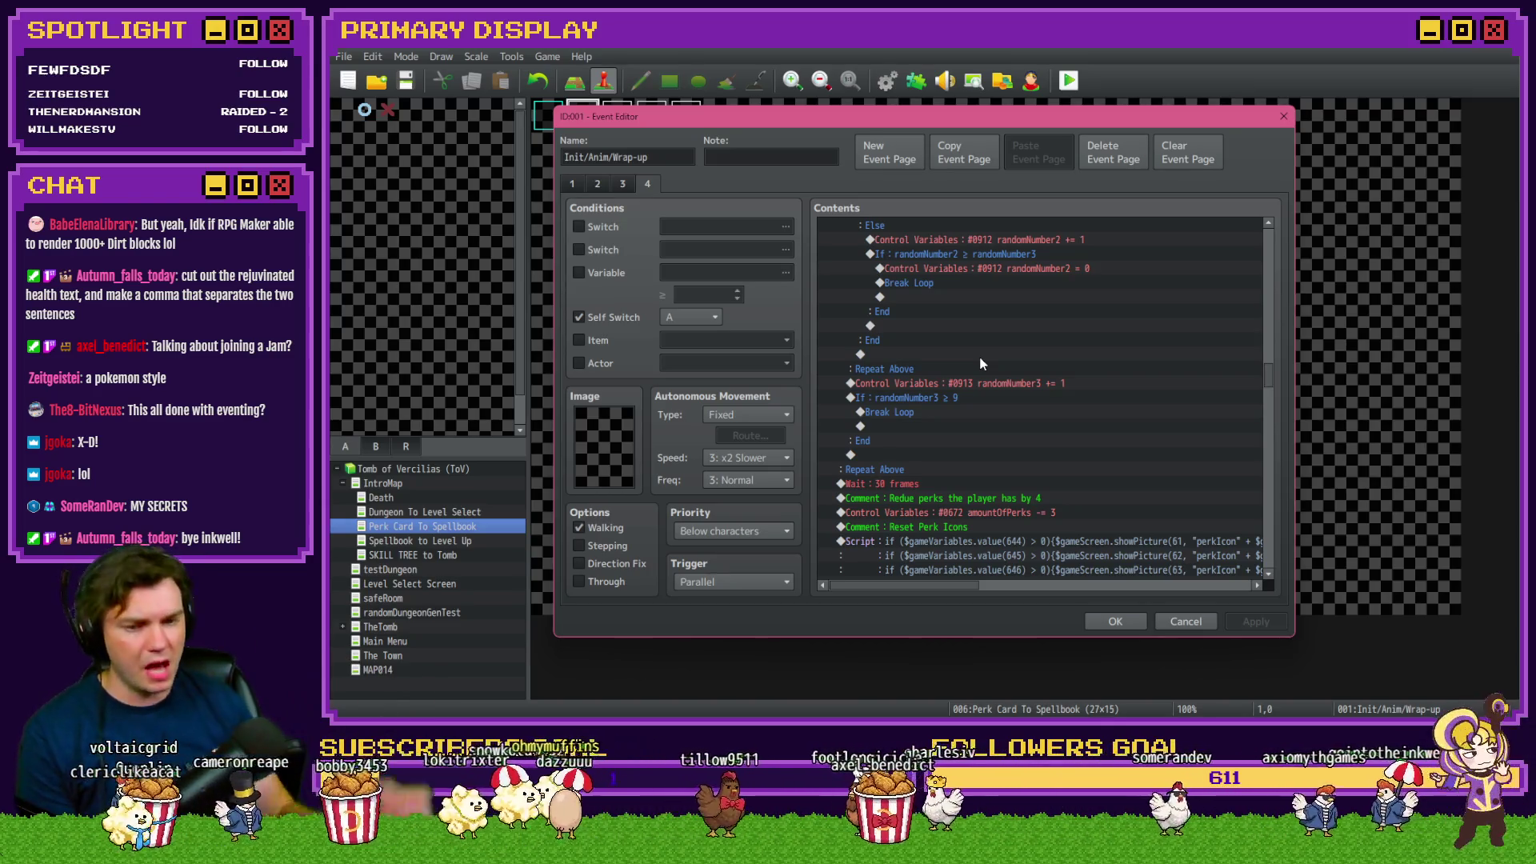
scroll(982, 362, "down", 5)
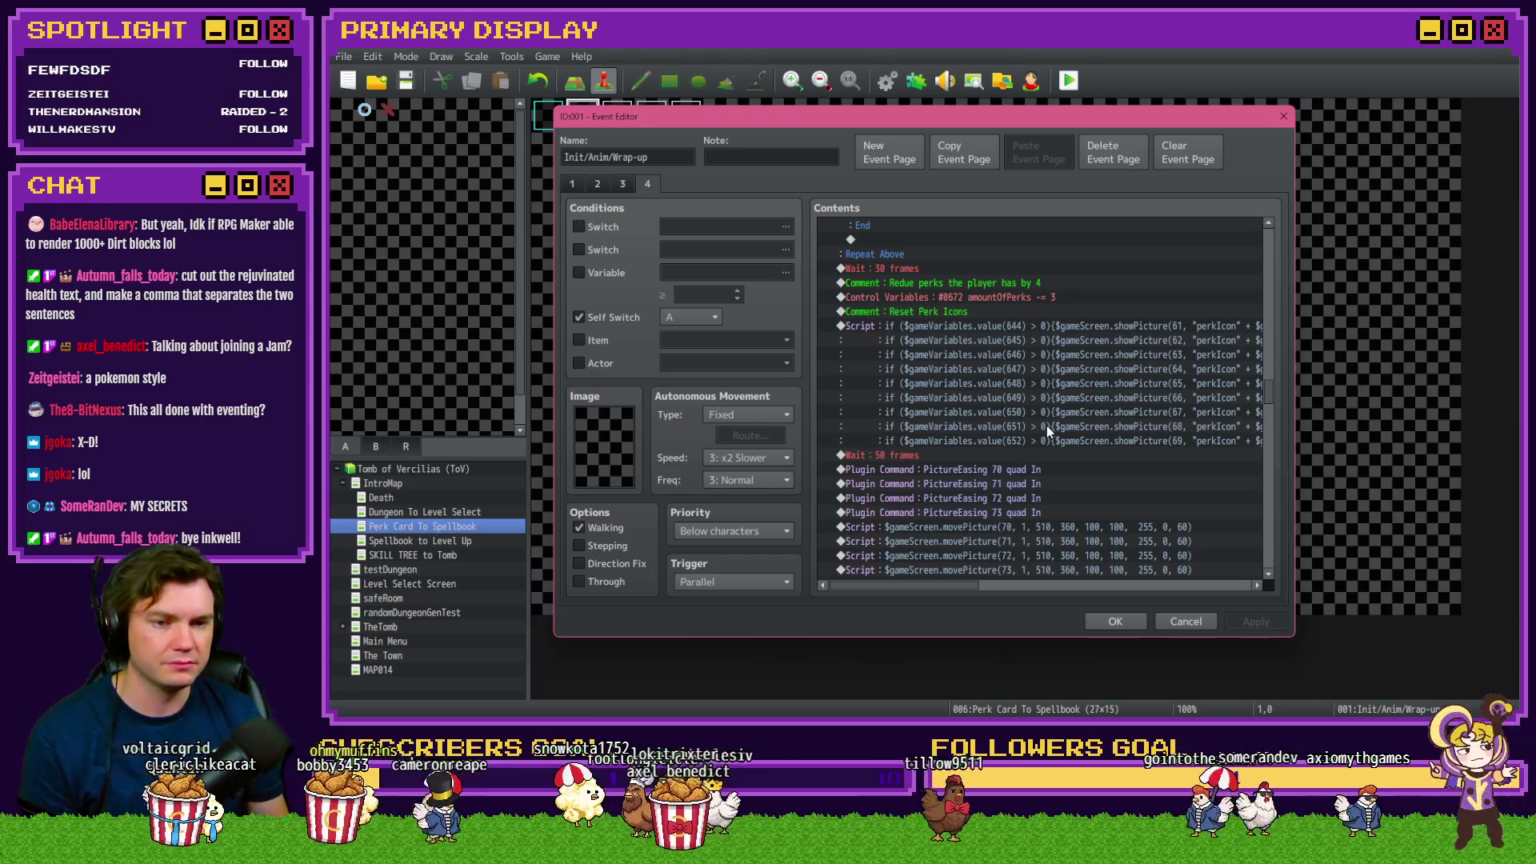
left_click(929, 429)
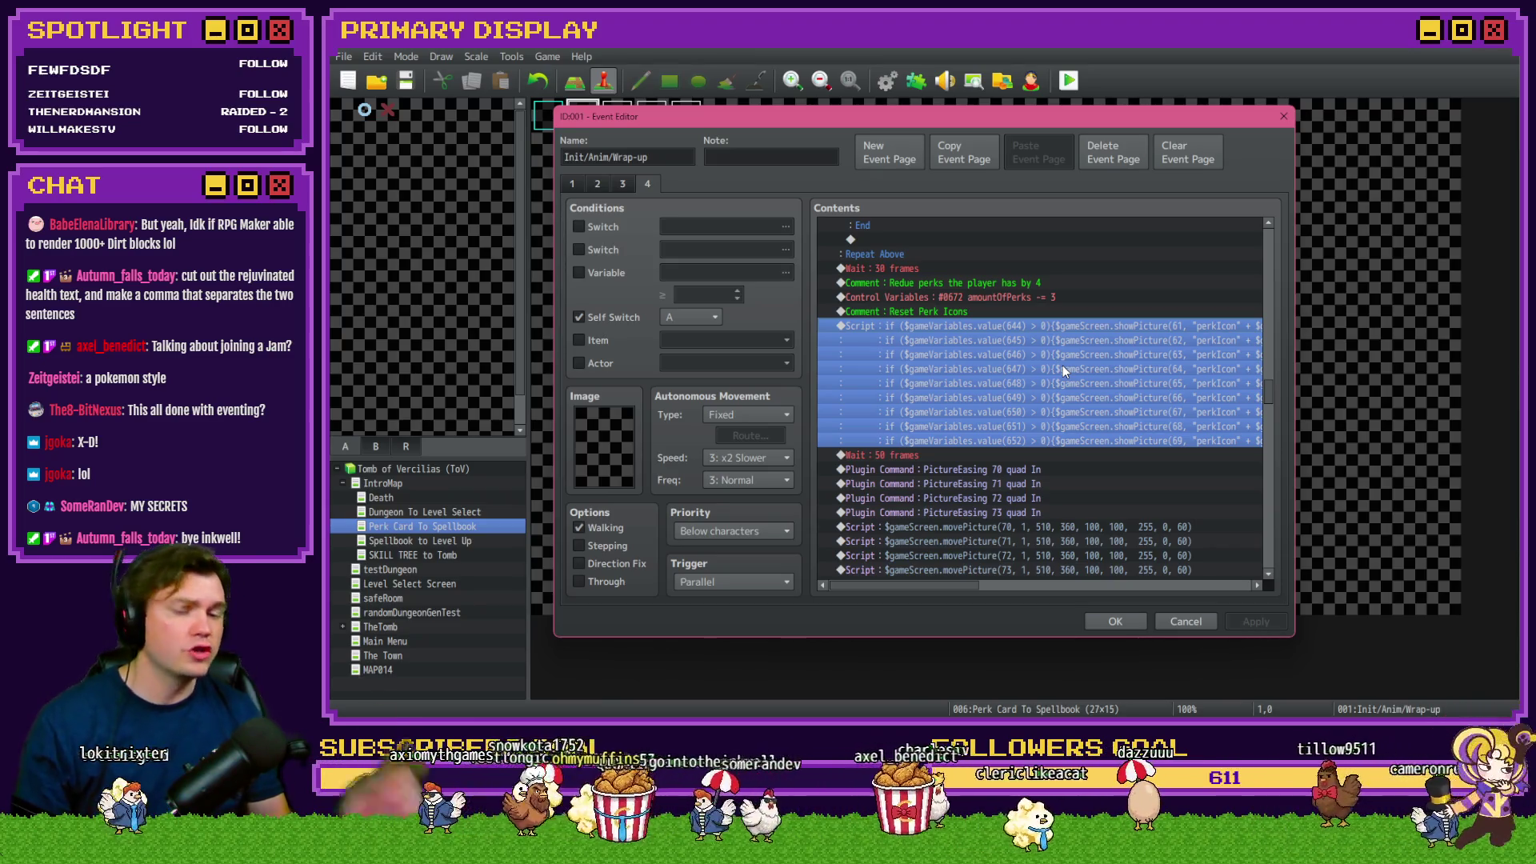
left_click(1110, 626)
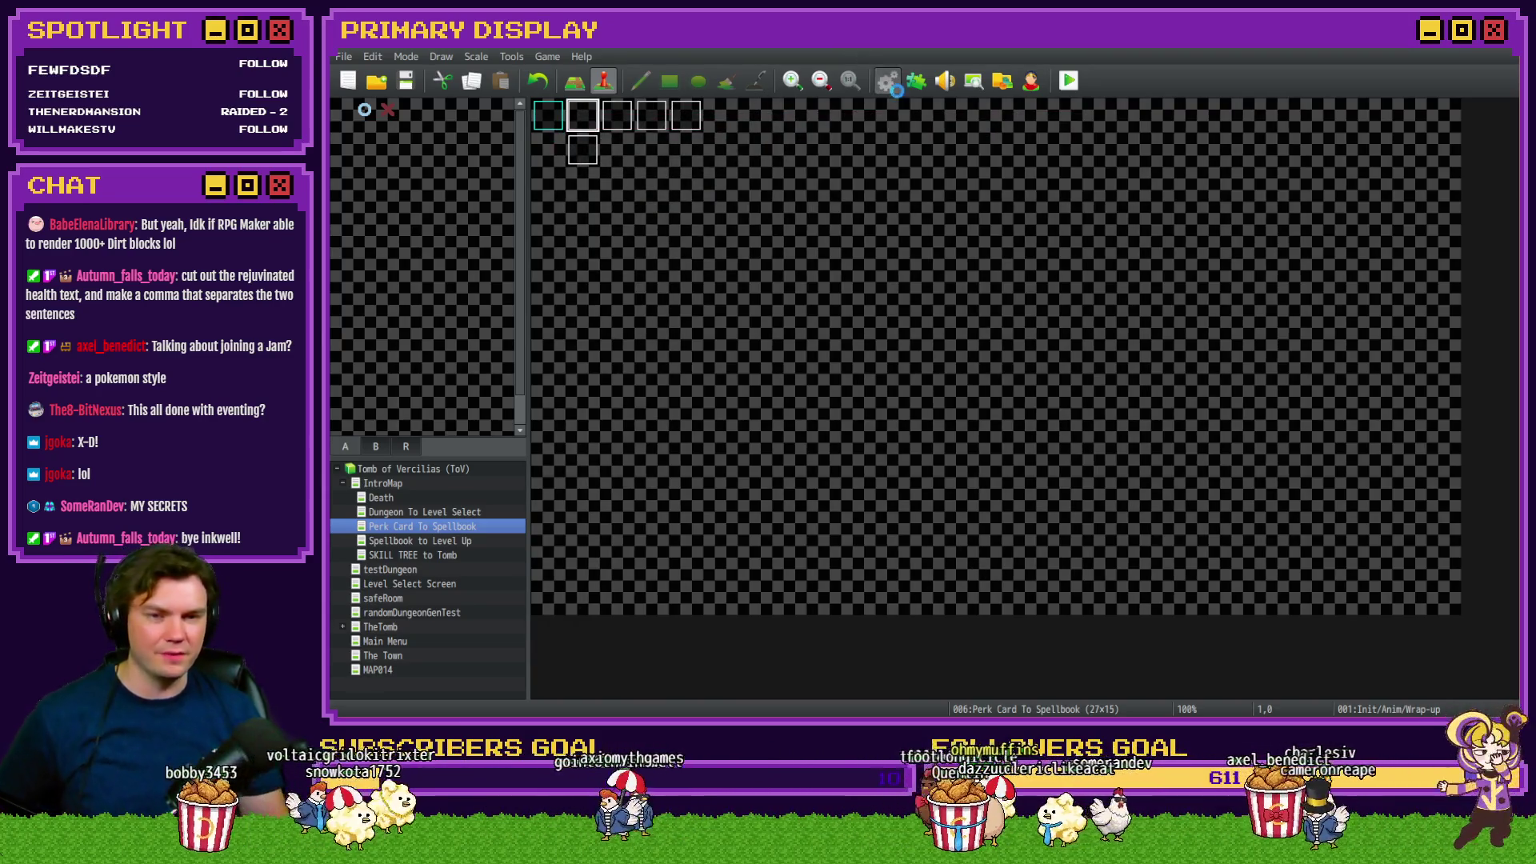
Open the Grave Robber's Vigor description Script line in the PerkTooltips common event
scroll(1072, 349, "down", 15)
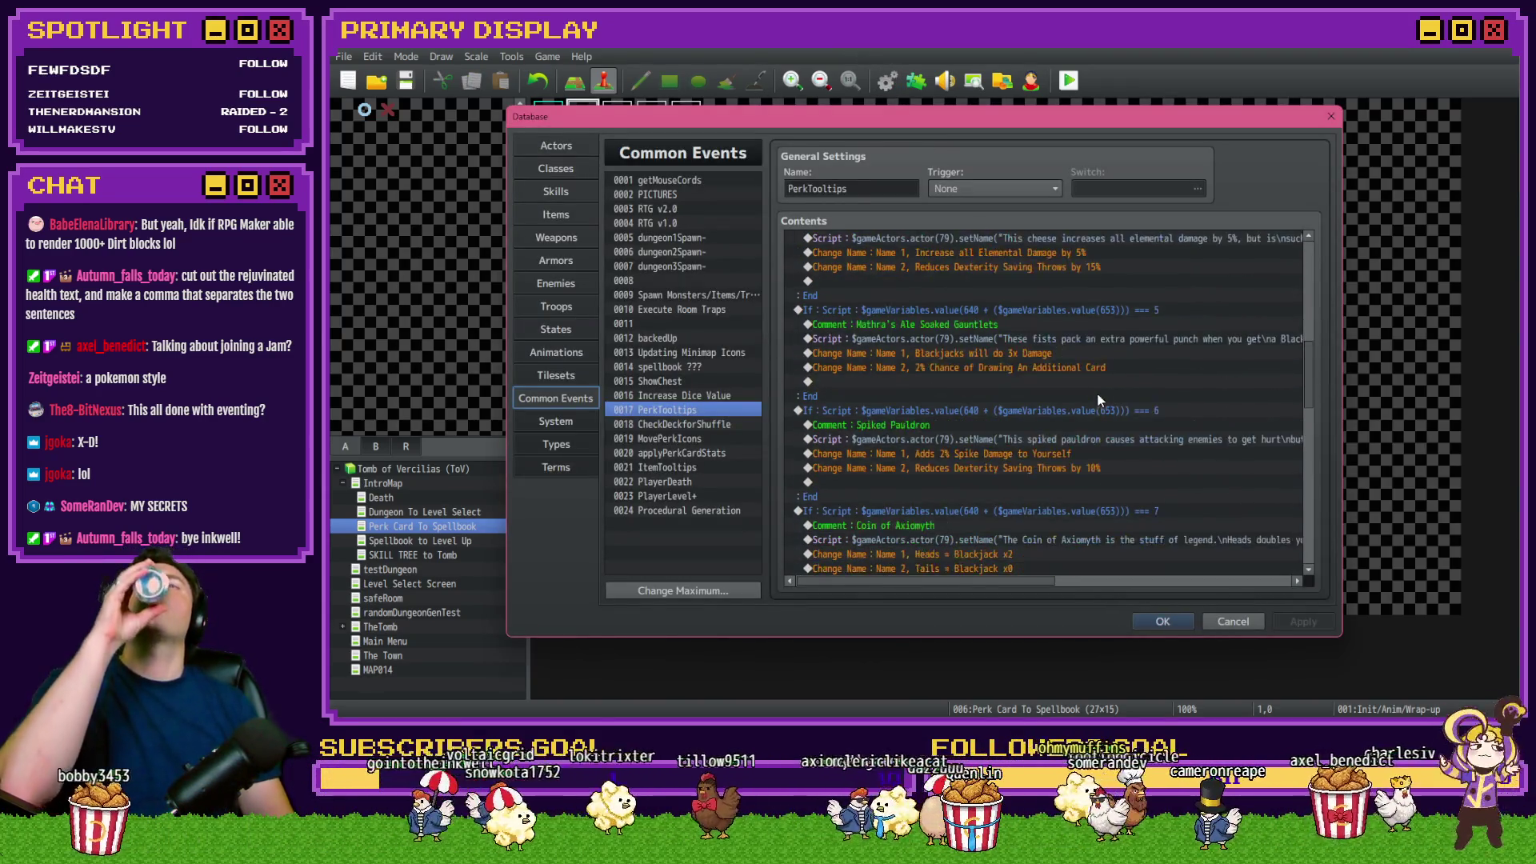
scroll(1097, 400, "down", 9)
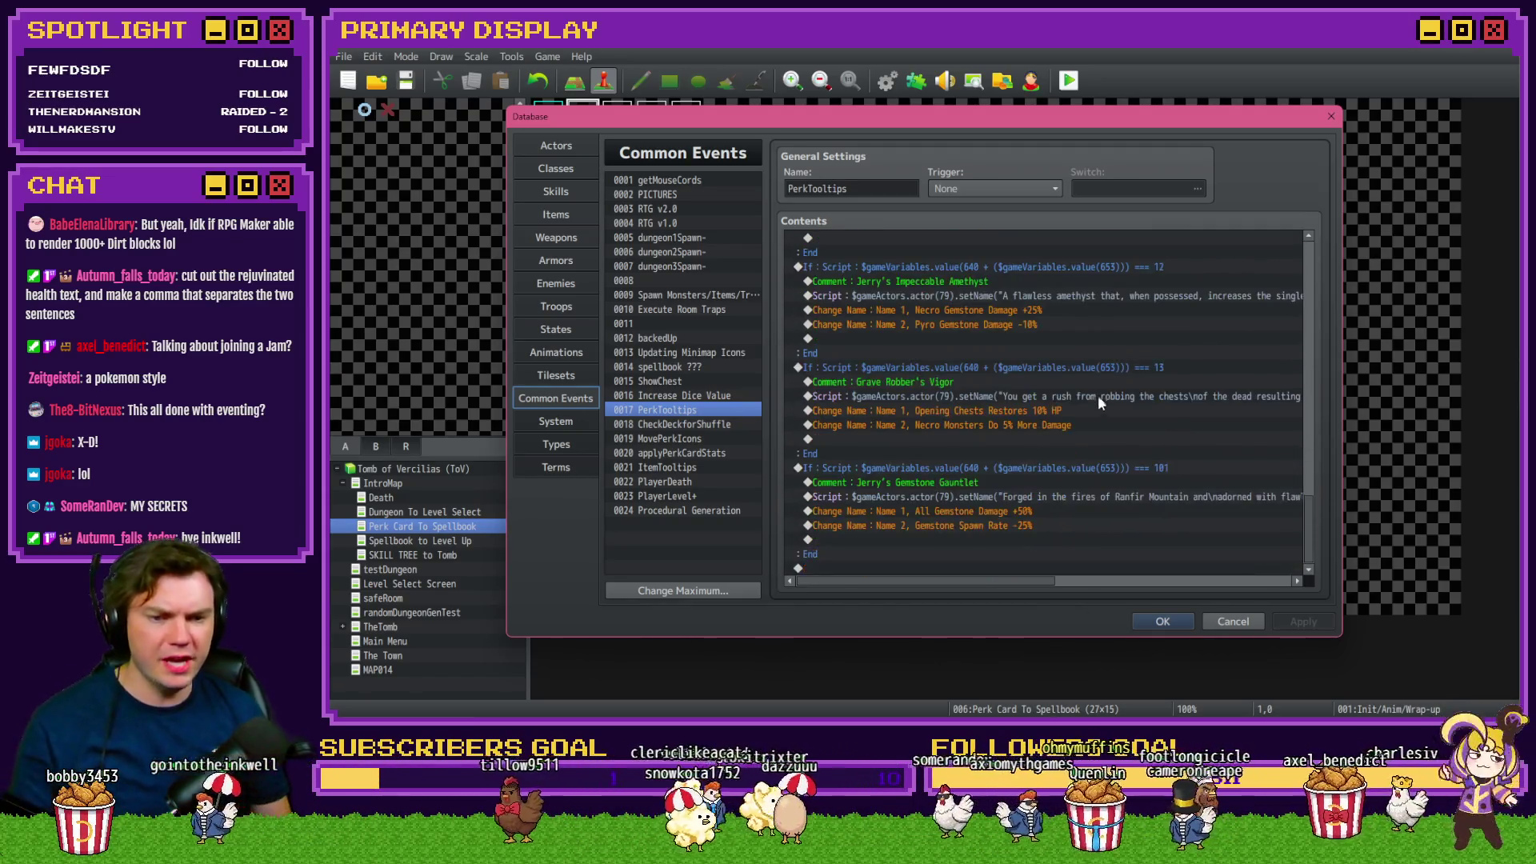
double_click(1091, 398)
key("ctrl+a")
Switch to the itch.io Game-Like Jam 10 page in the browser
key("alt+Tab")
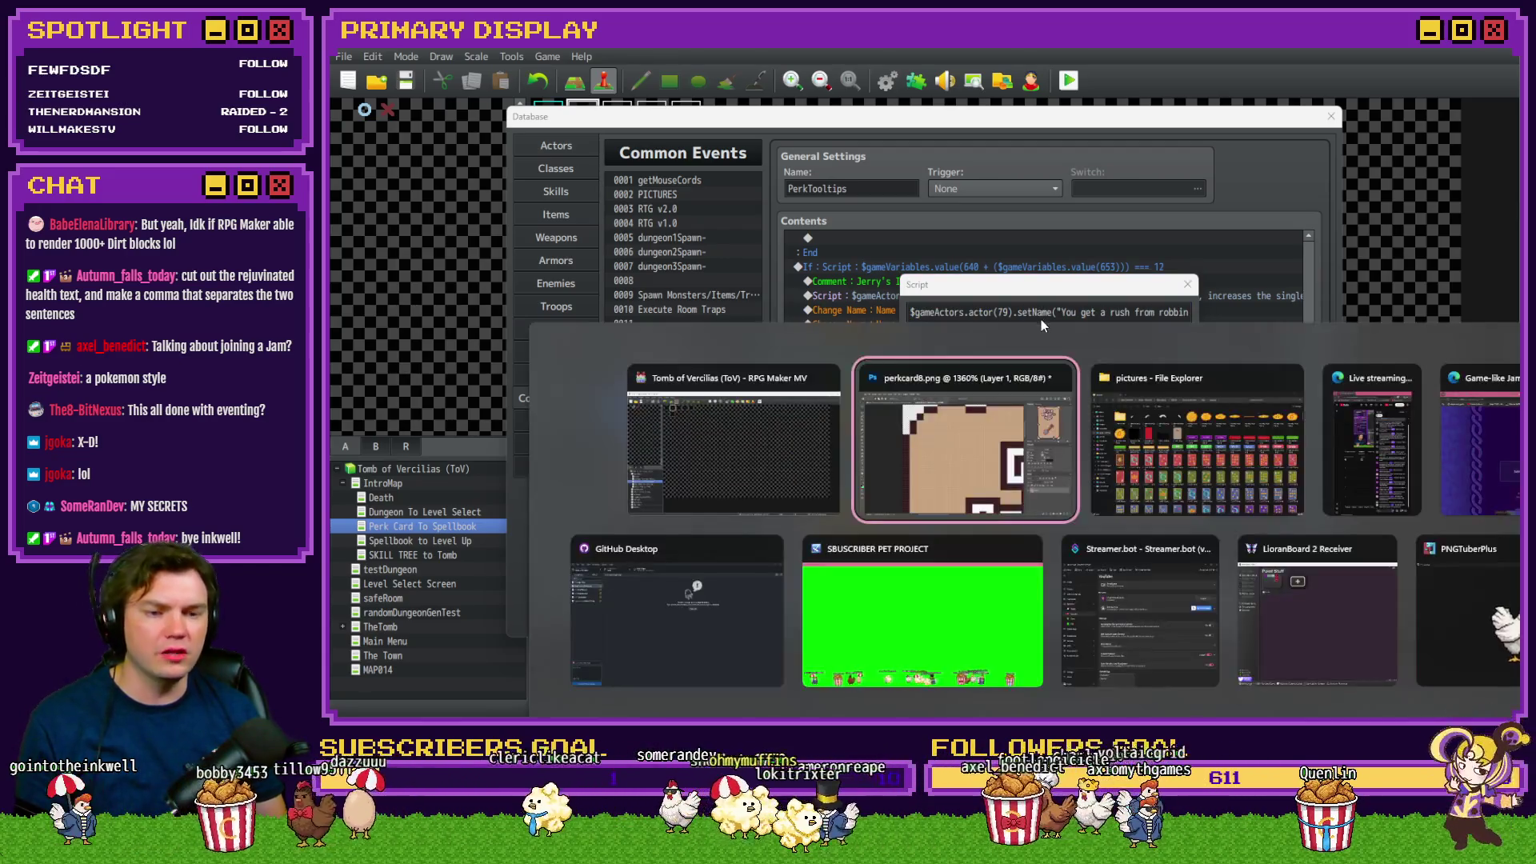
key("Tab")
key("Tab")
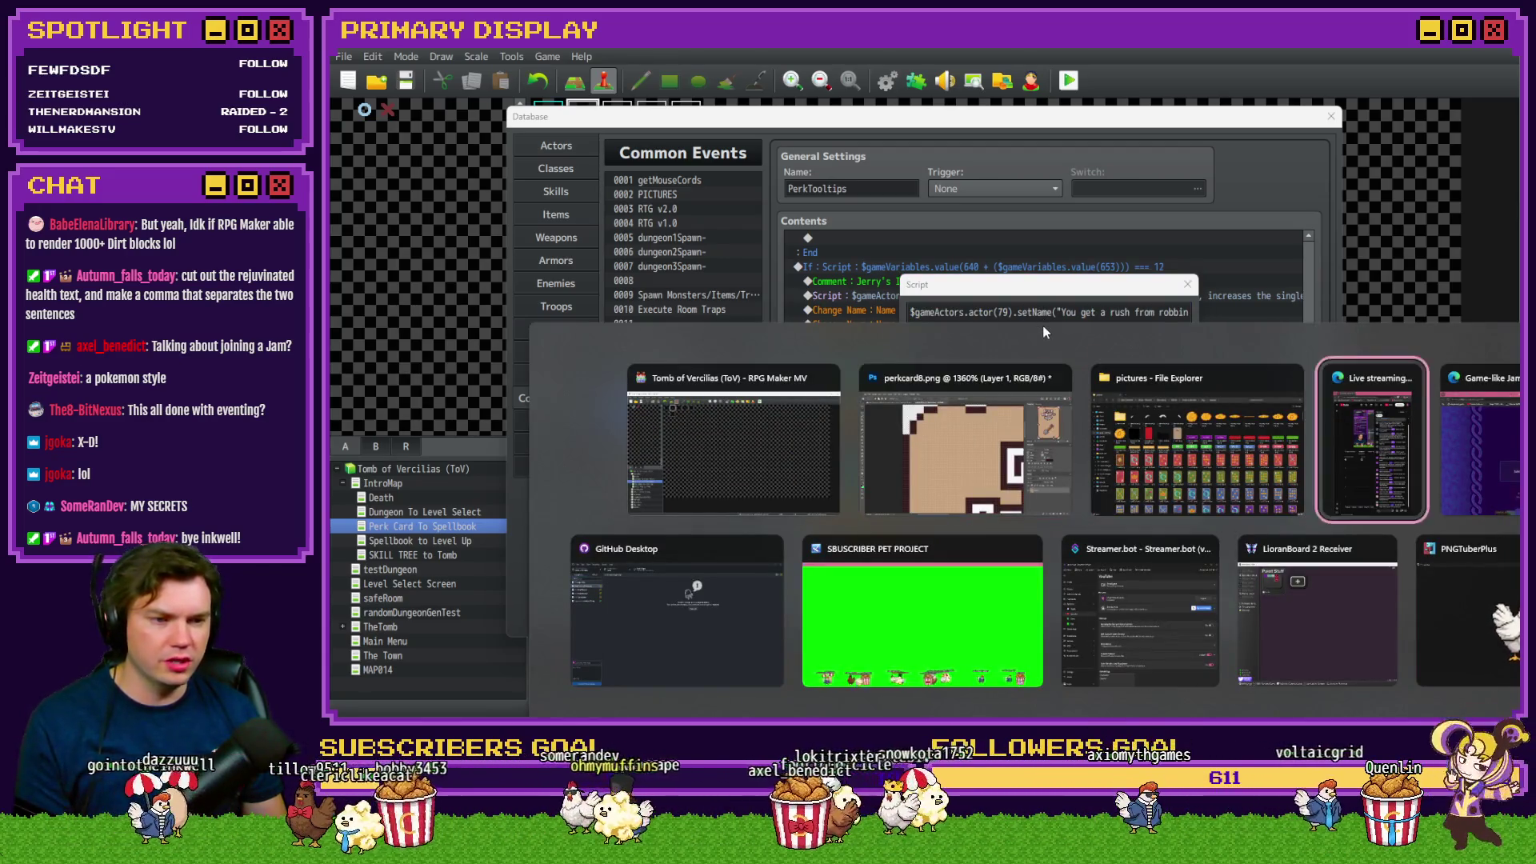
key("Tab")
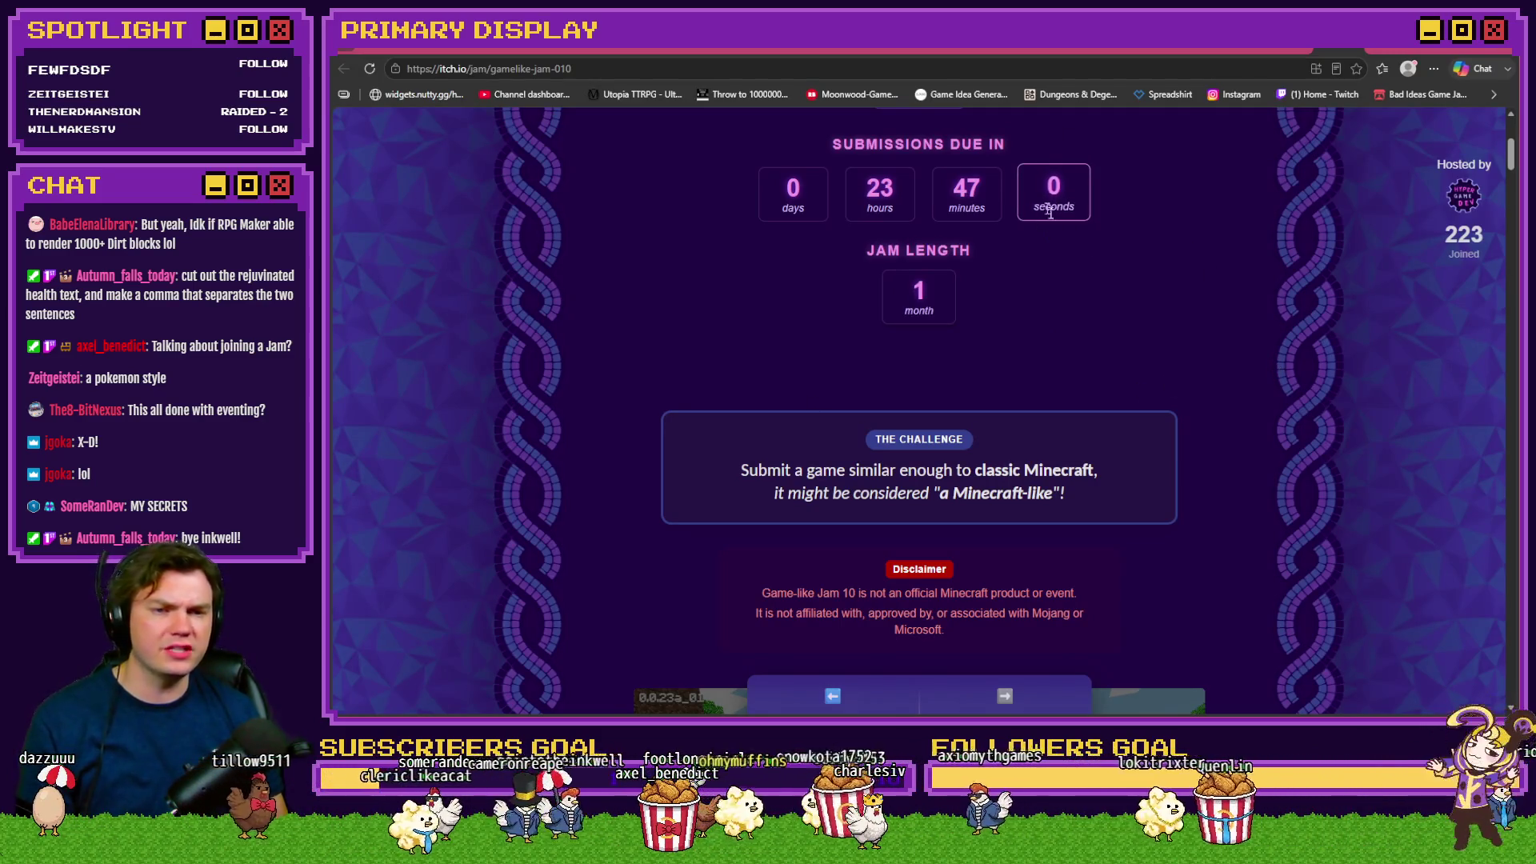
Reload the Game-Like Jam 10 page and scroll down through its rules
key("F5")
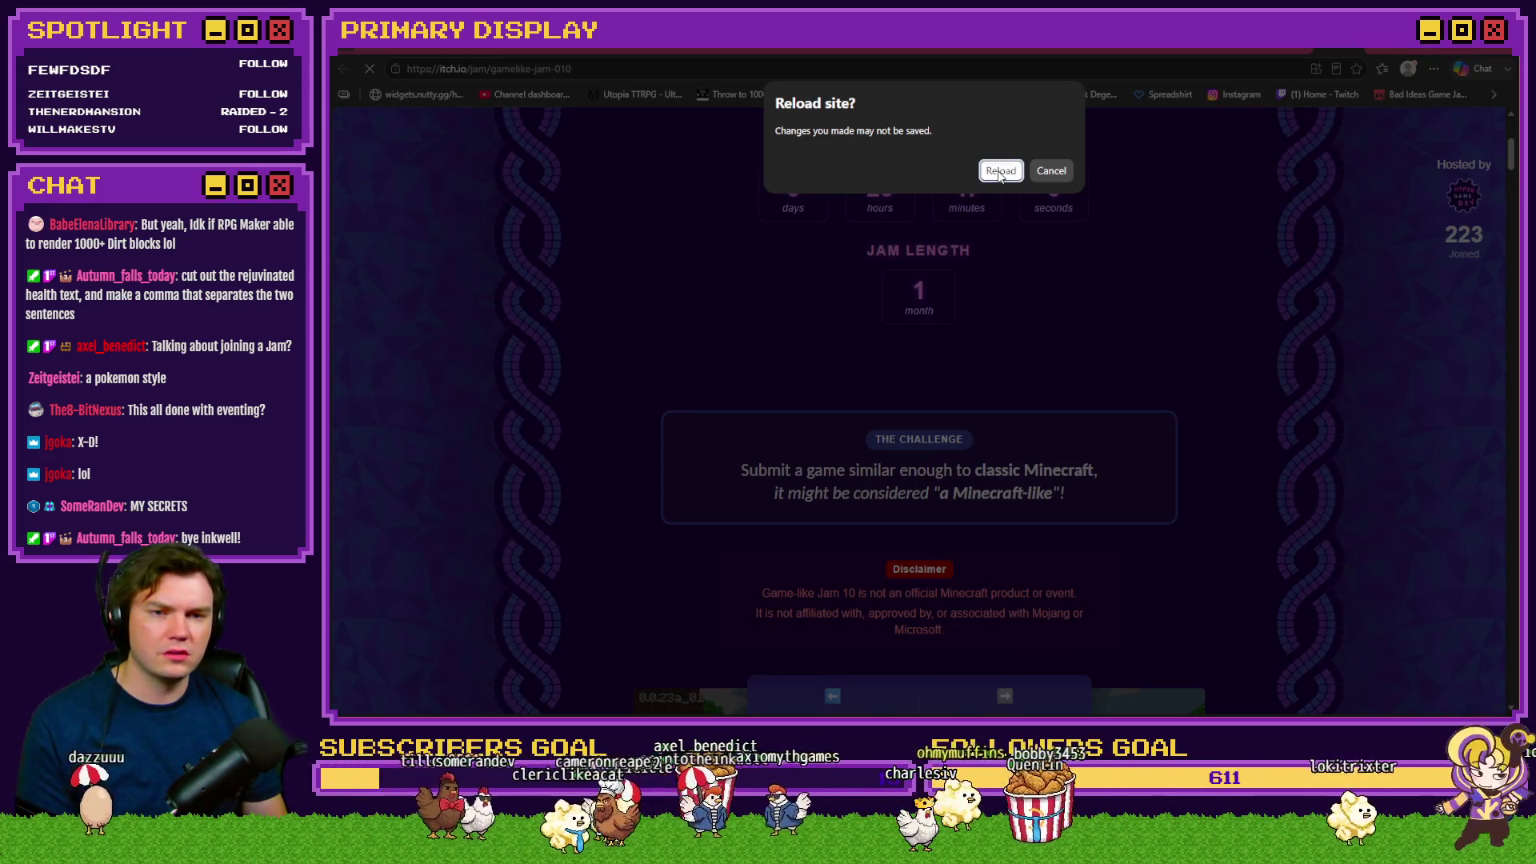
left_click(1000, 171)
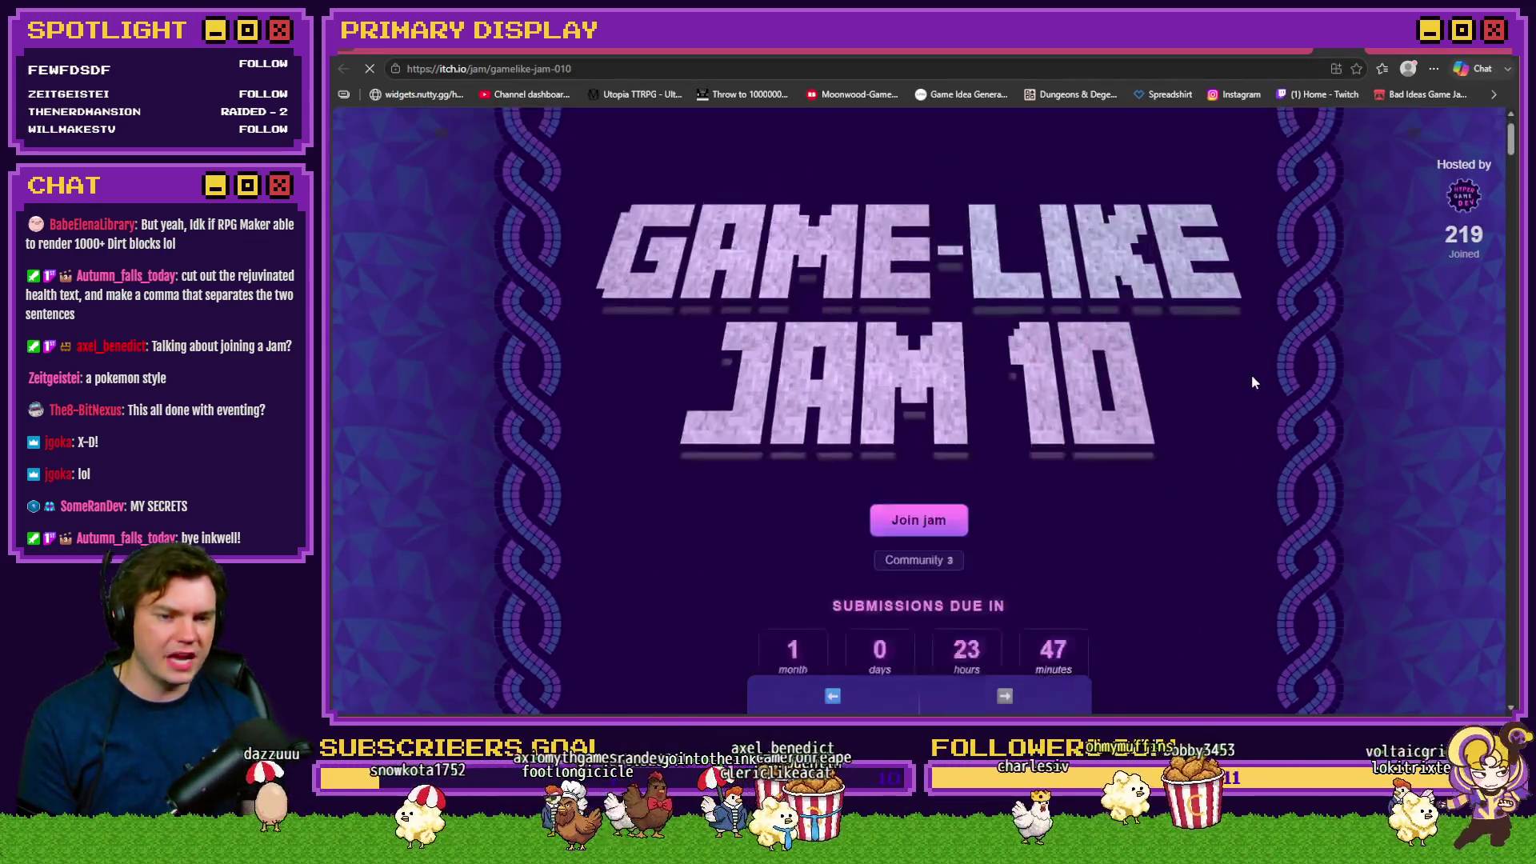
scroll(891, 395, "up", 3)
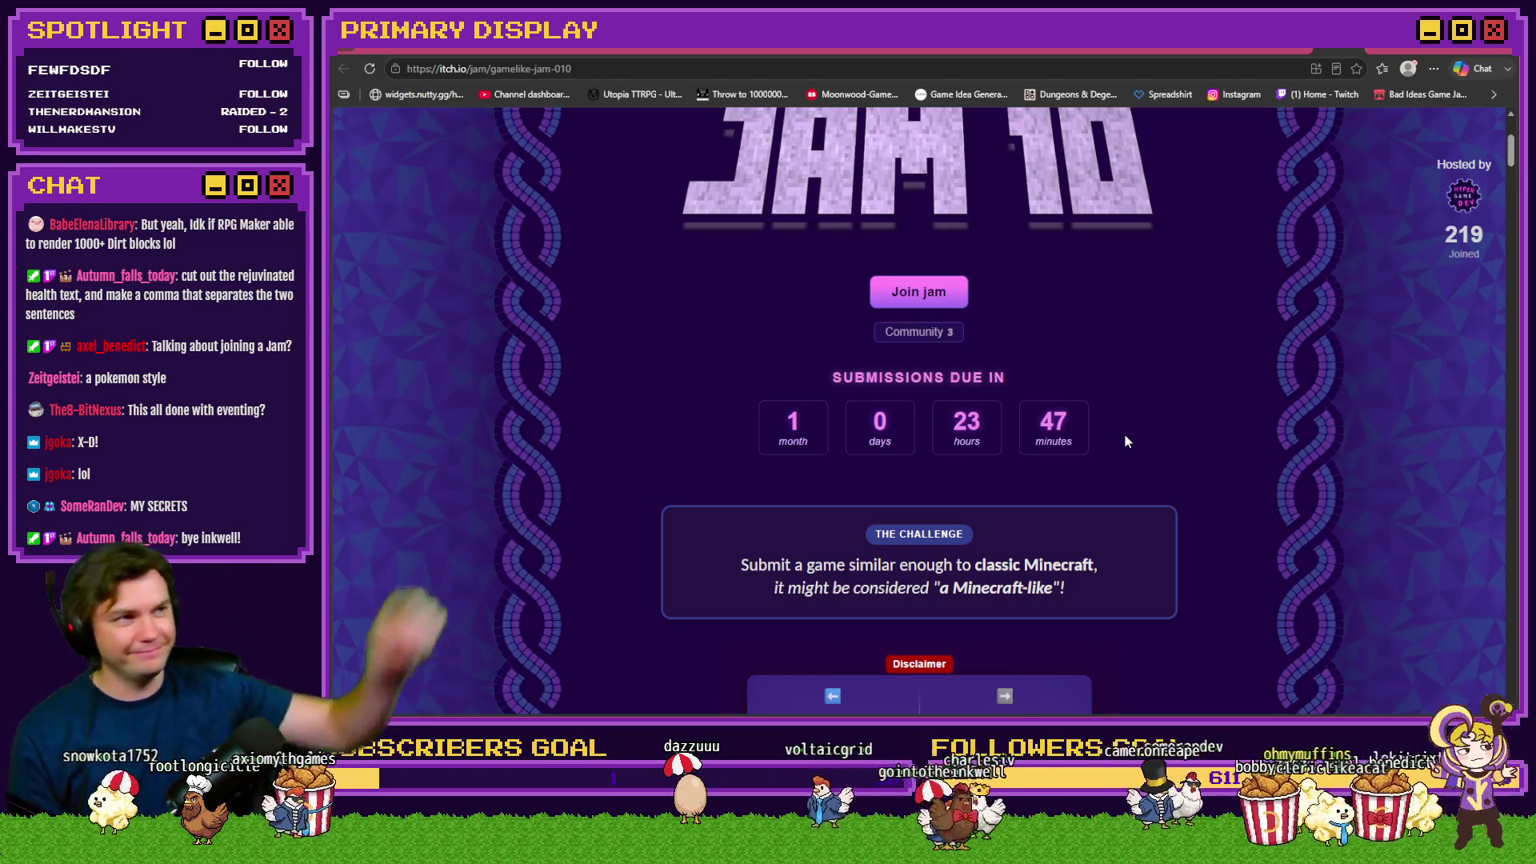
scroll(1095, 413, "down", 1)
scroll(1095, 418, "down", 2)
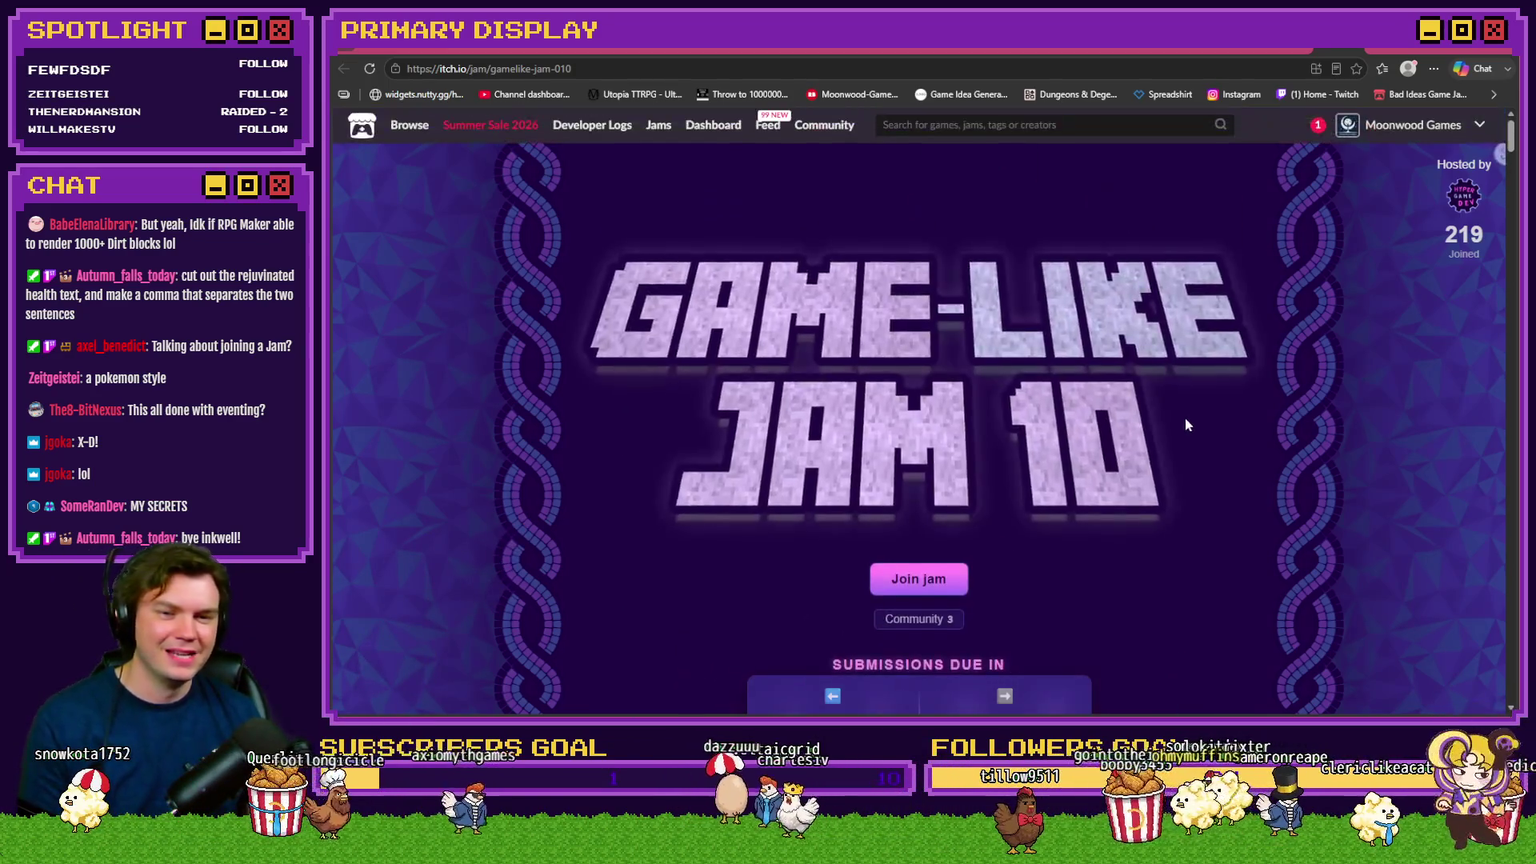
scroll(1251, 420, "down", 5)
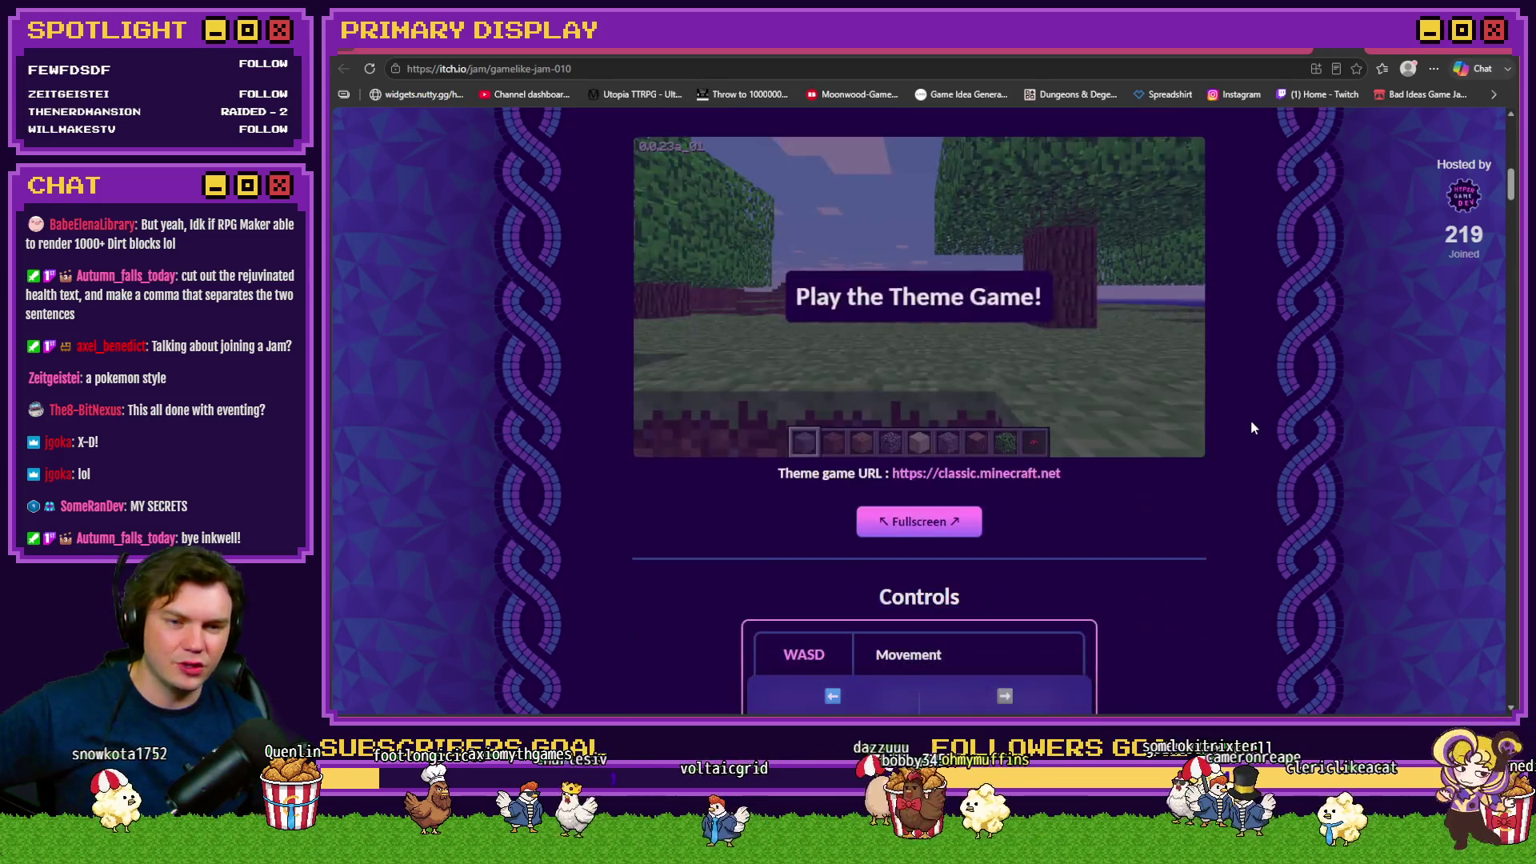
Finish reviewing the jam page, then open the Add Perk - Grave Robber's Vigor Trello card
scroll(1251, 420, "up", 2)
scroll(1252, 424, "down", 1)
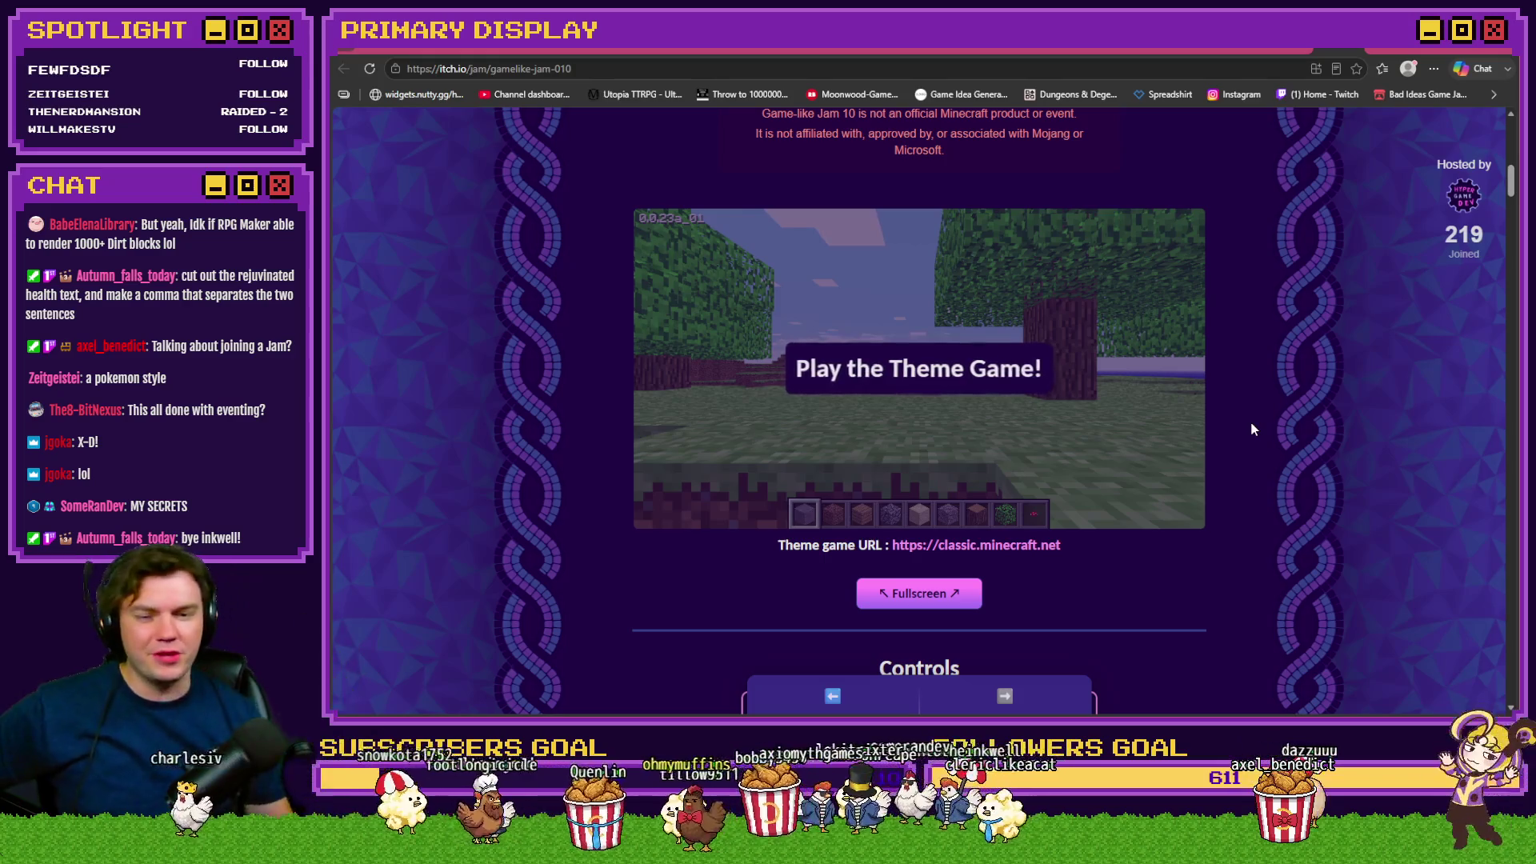
scroll(1254, 432, "down", 6)
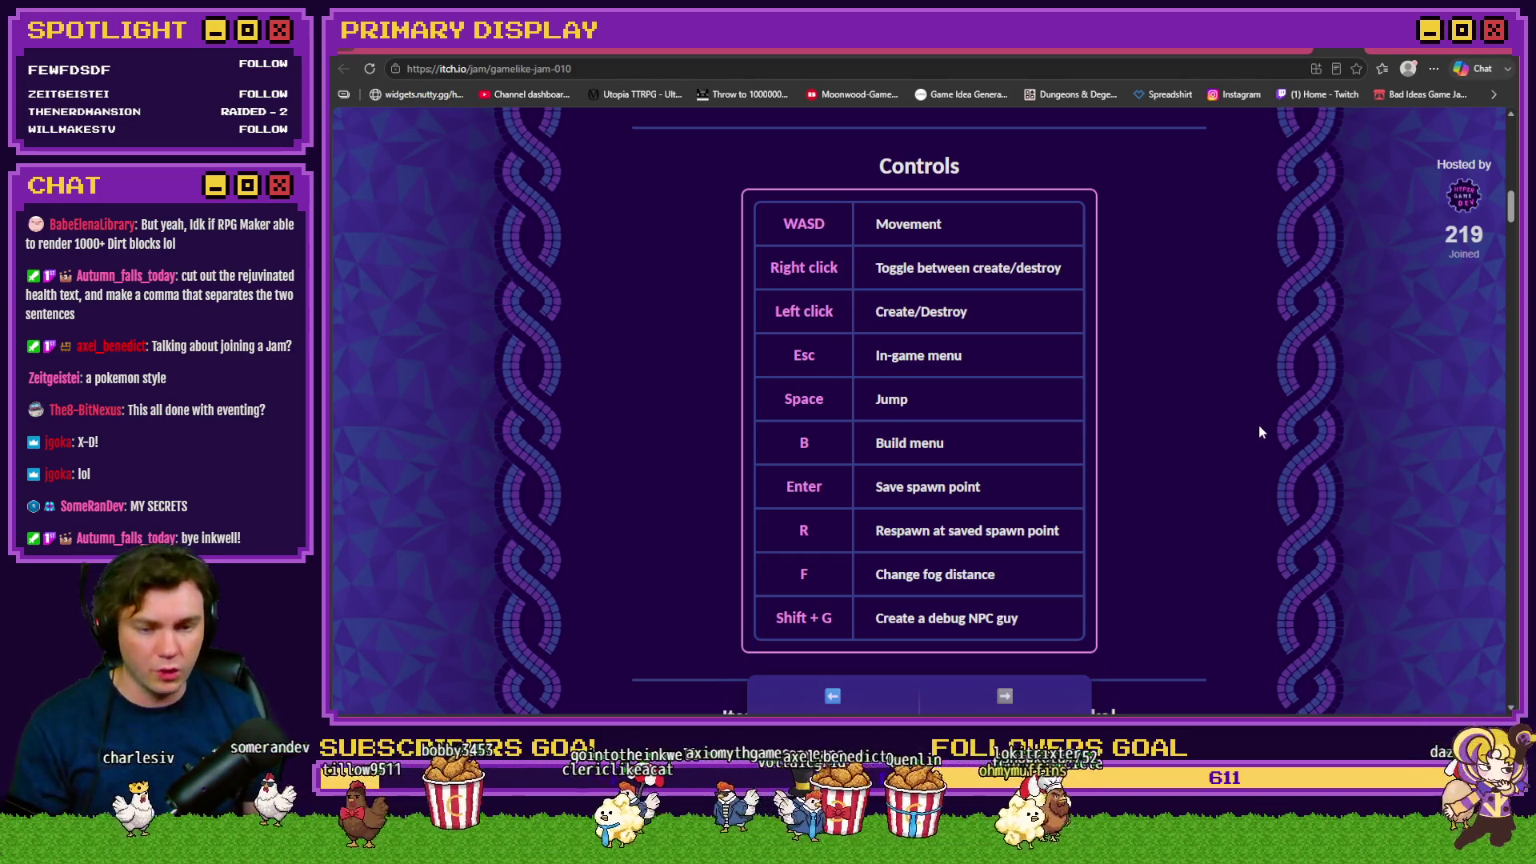
scroll(1259, 424, "down", 5)
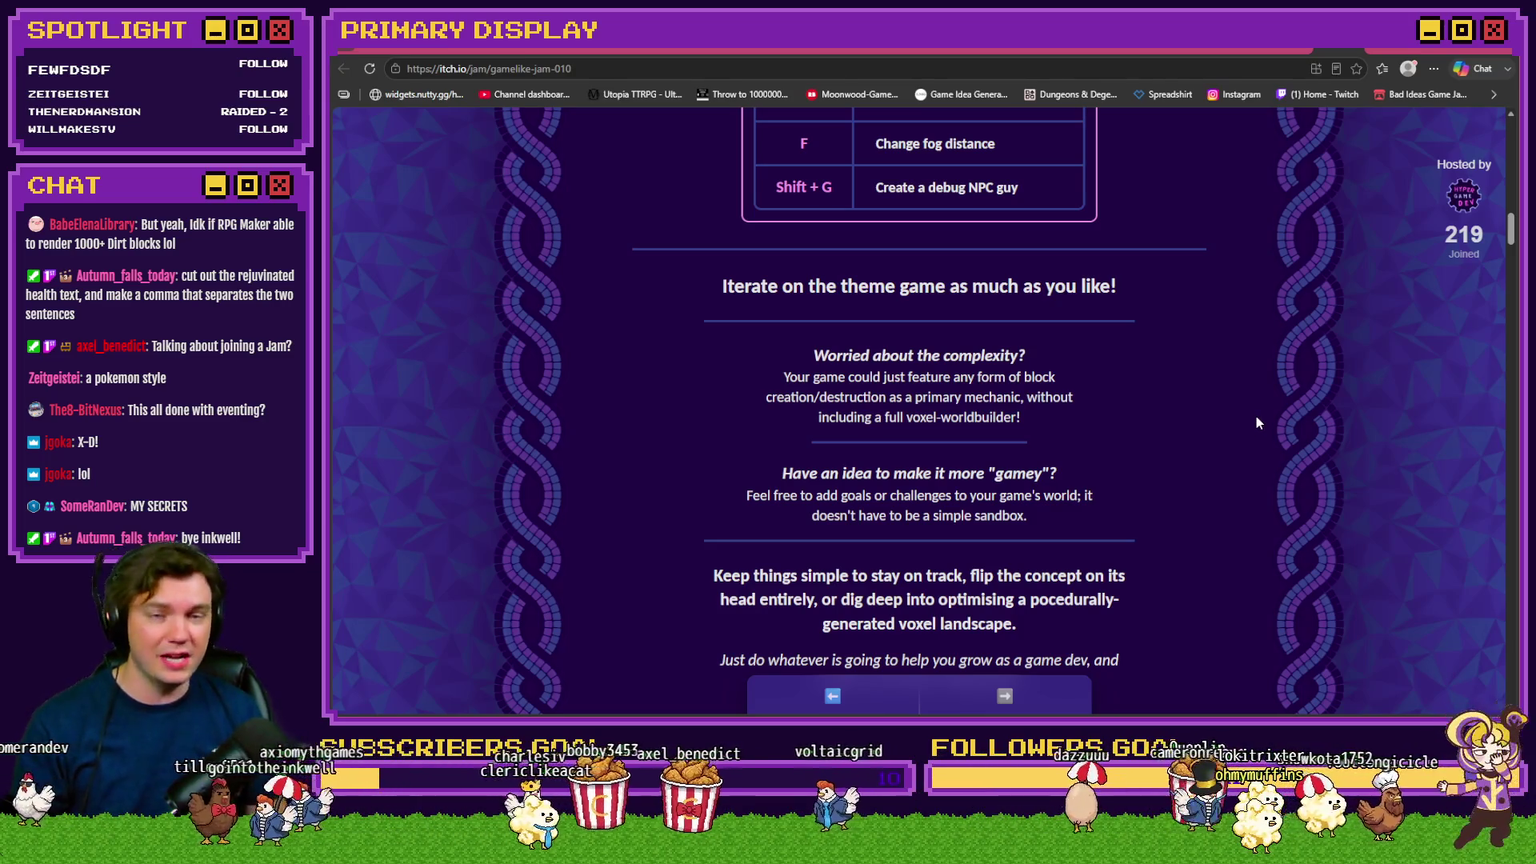
scroll(1255, 417, "up", 20)
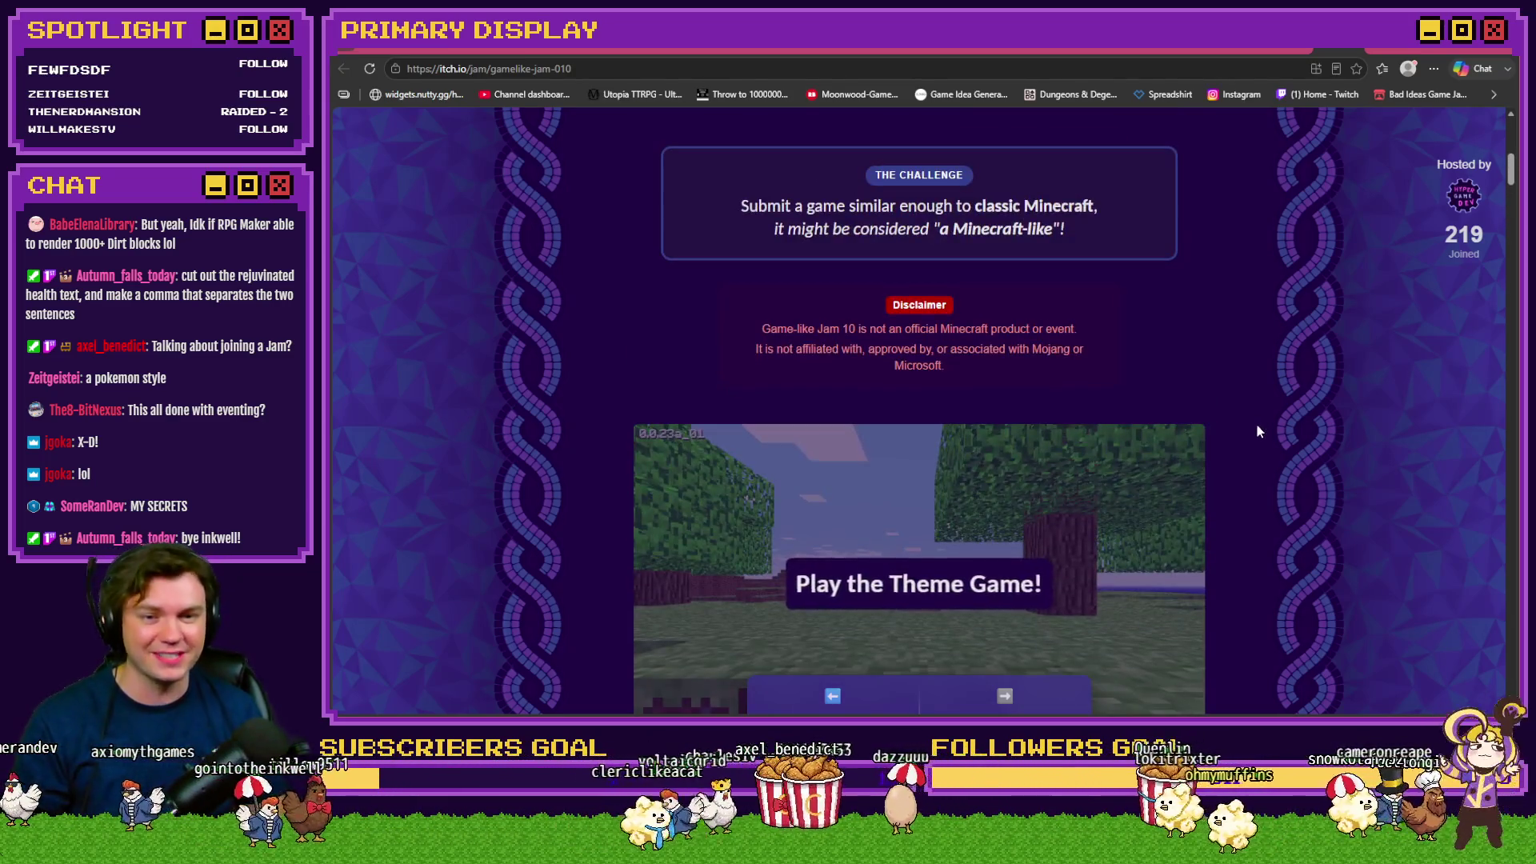
scroll(1256, 430, "up", 1)
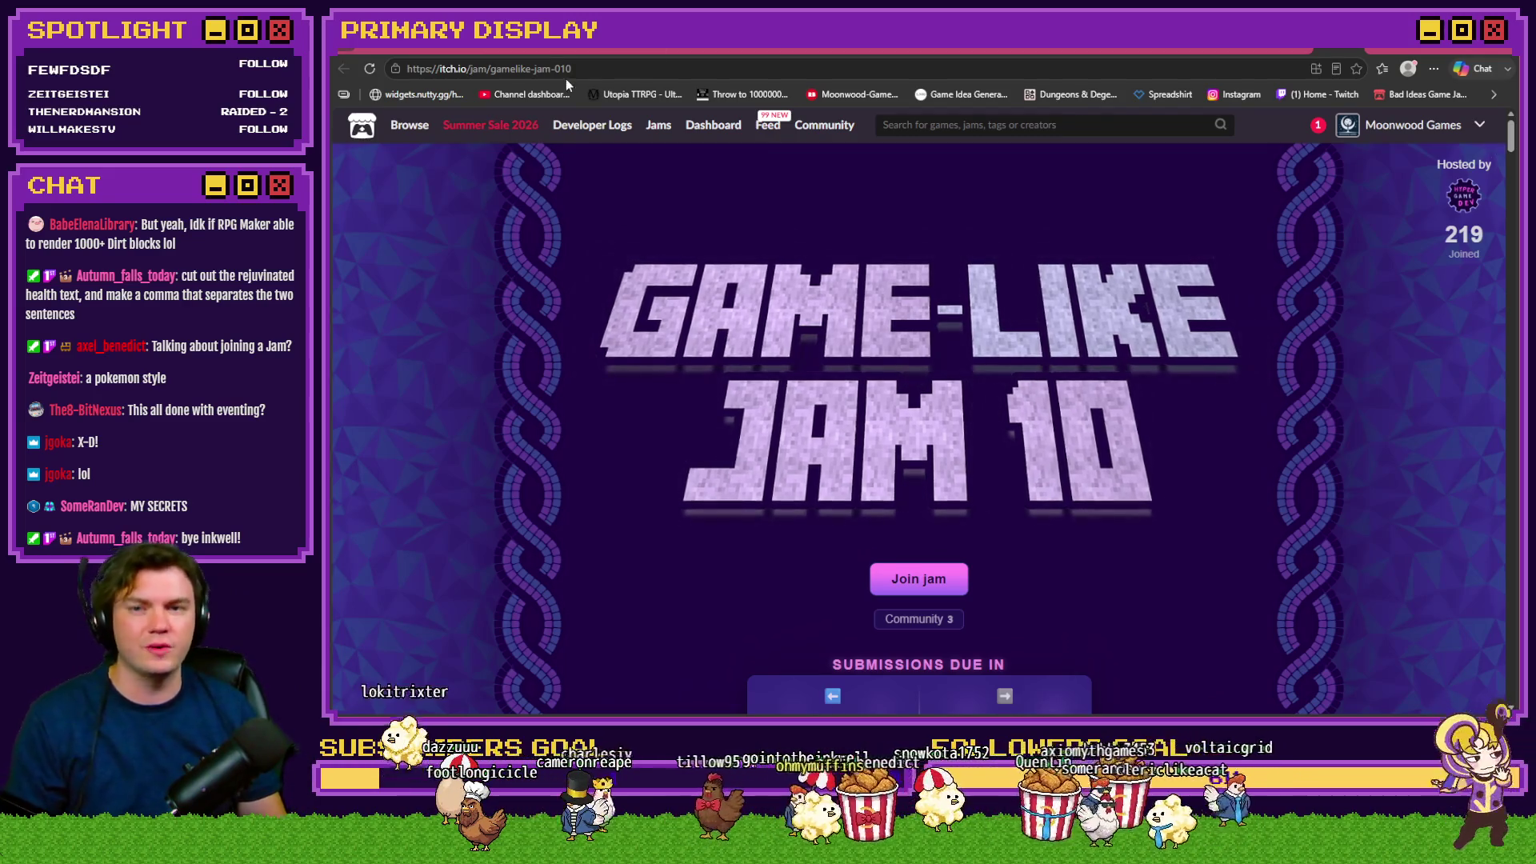
left_click(523, 50)
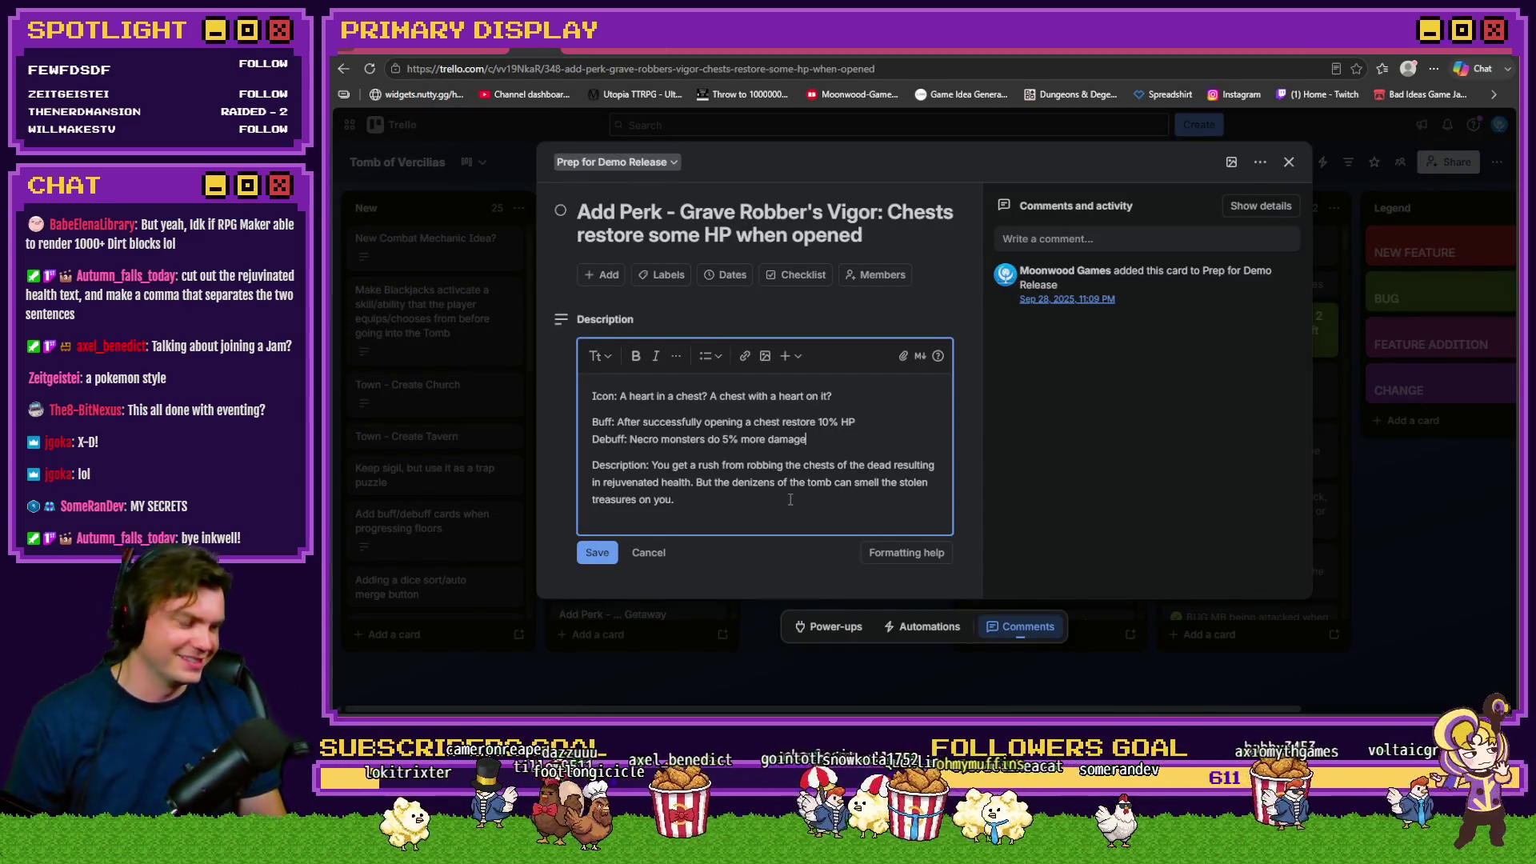